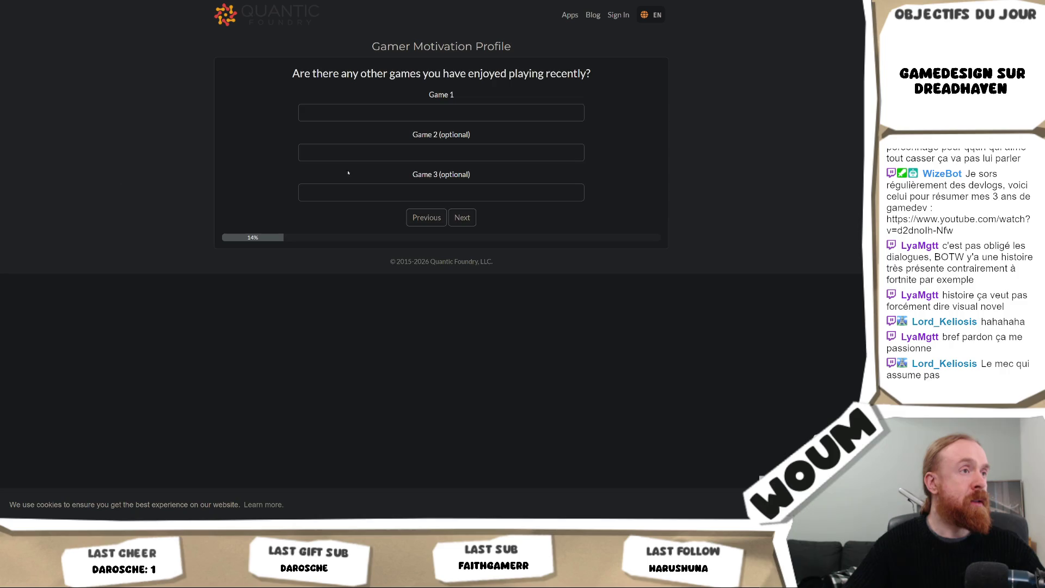
Enter King of the Bridge, Ball x Pit and Super Fantasy Kingdom as recent games and continue.
text(king of)
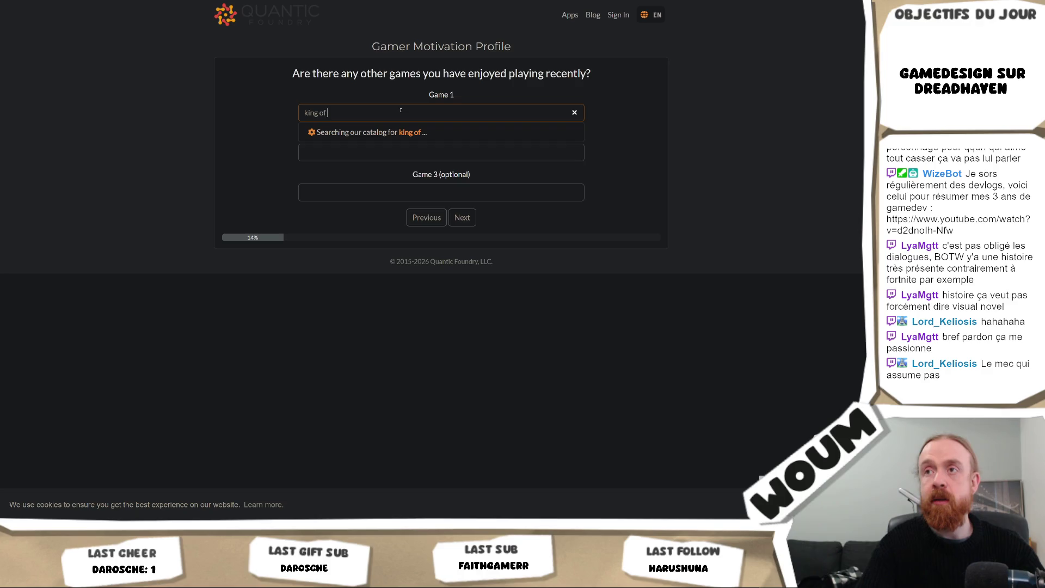
text( the bridg)
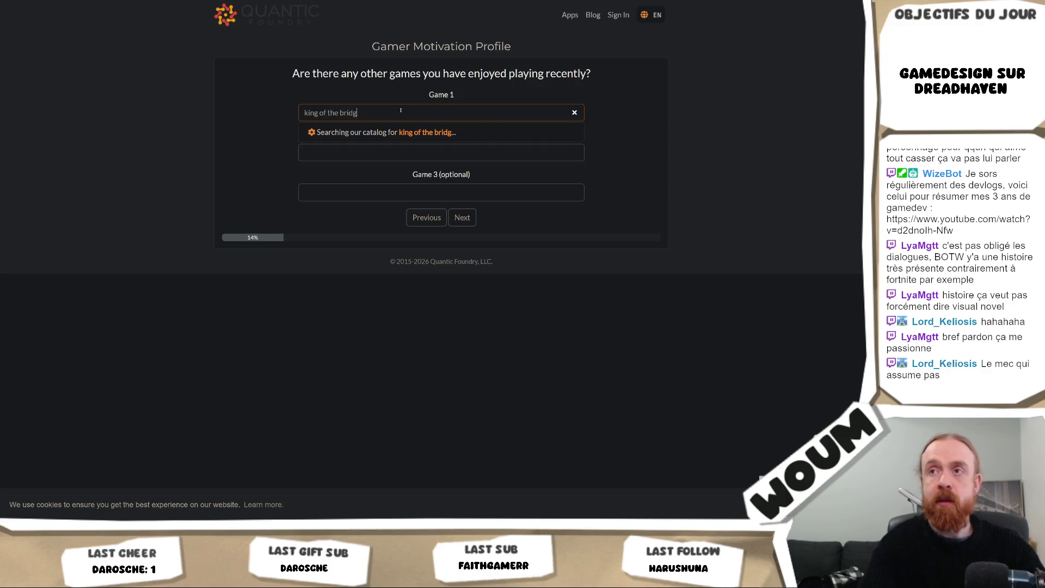
text(e)
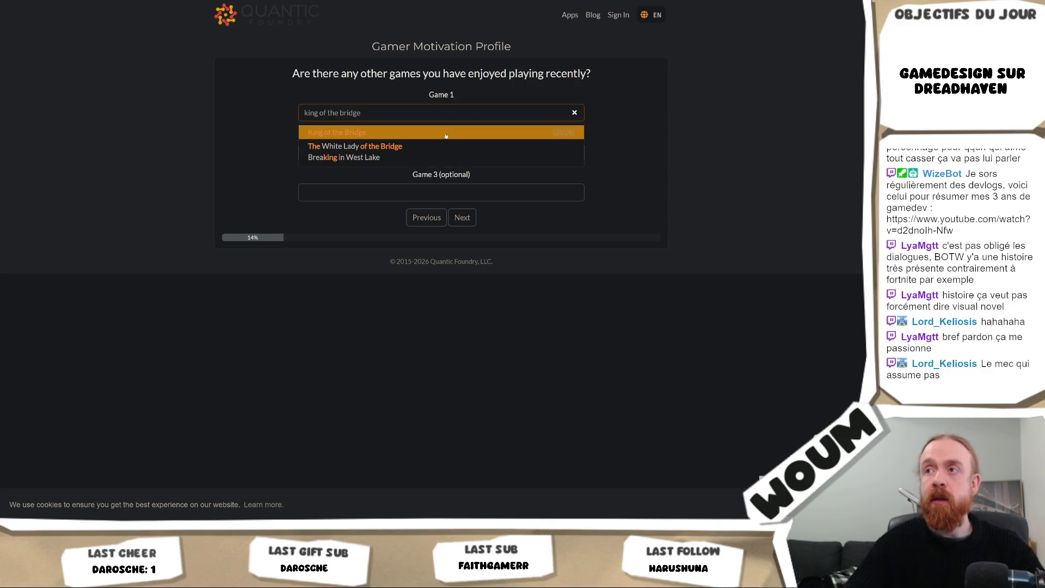
click(446, 136)
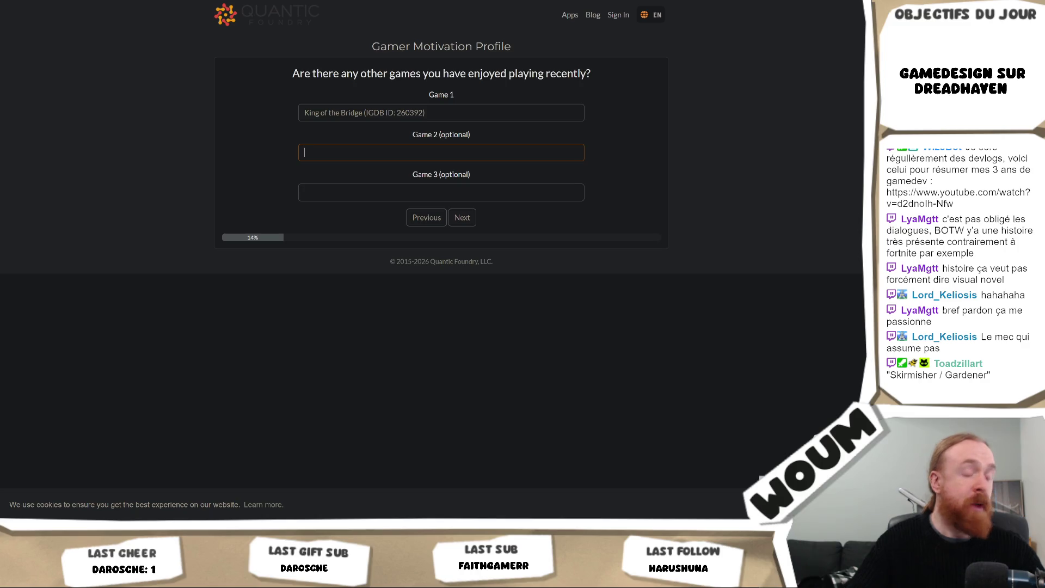
text(Ball x pit)
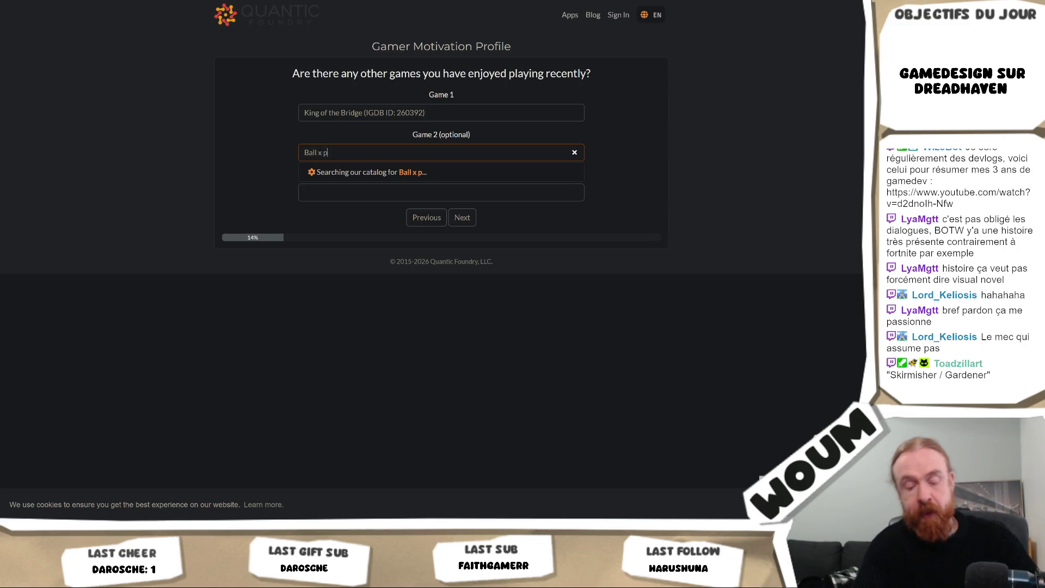
click(518, 171)
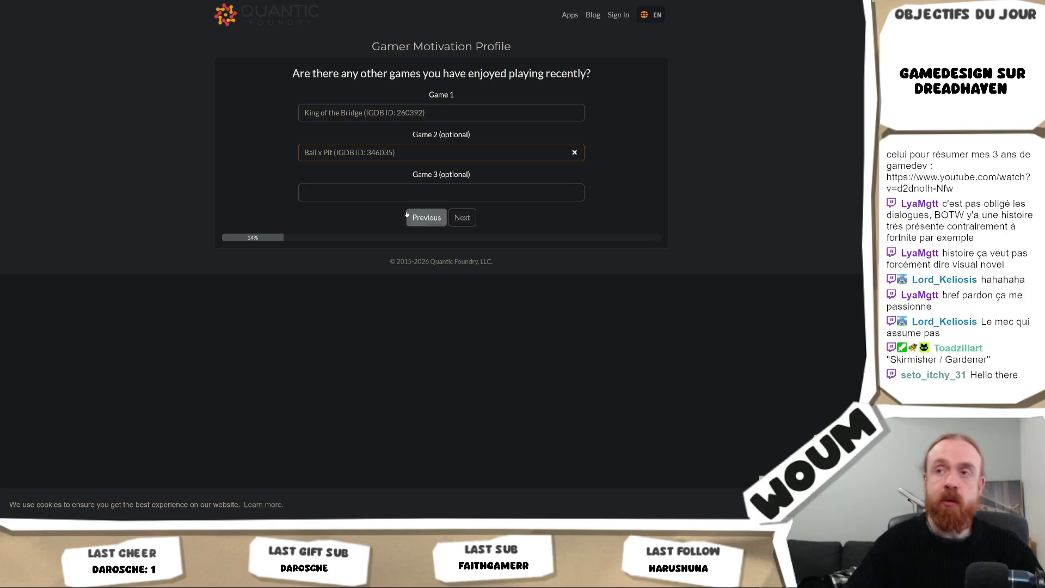
click(327, 203)
text(super)
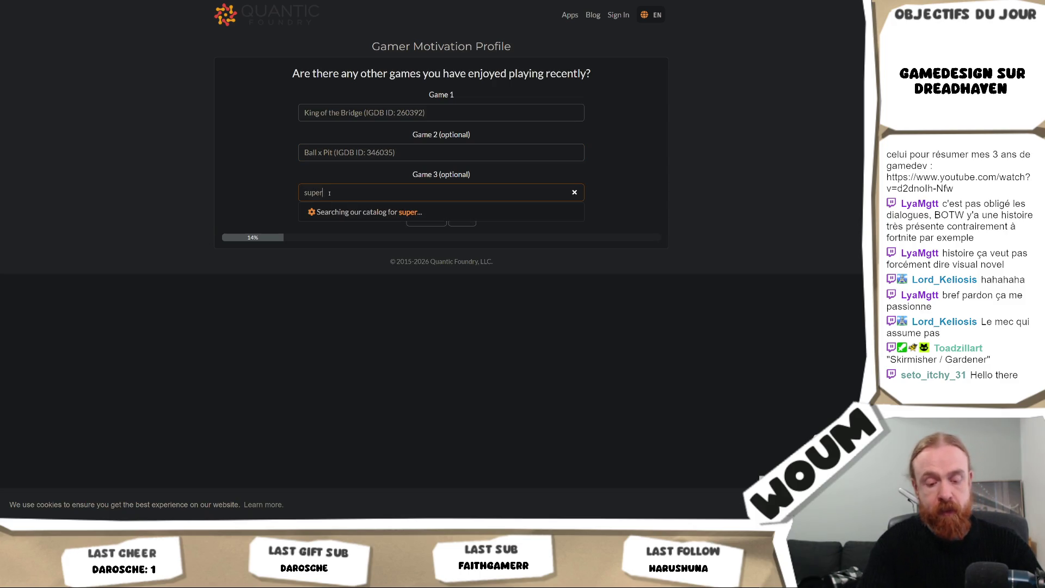
text( fantasy kingdom)
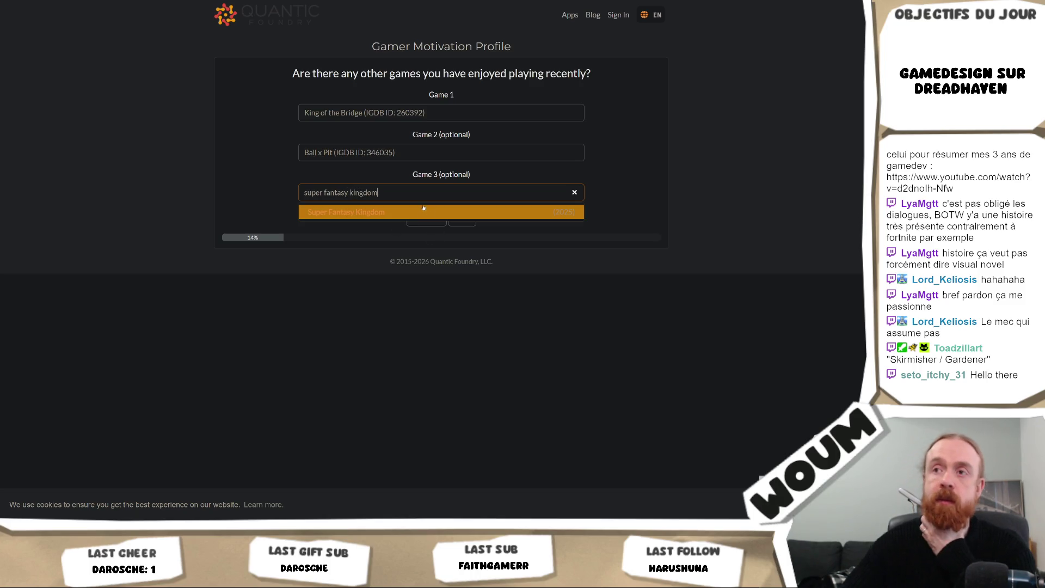
click(424, 211)
click(472, 218)
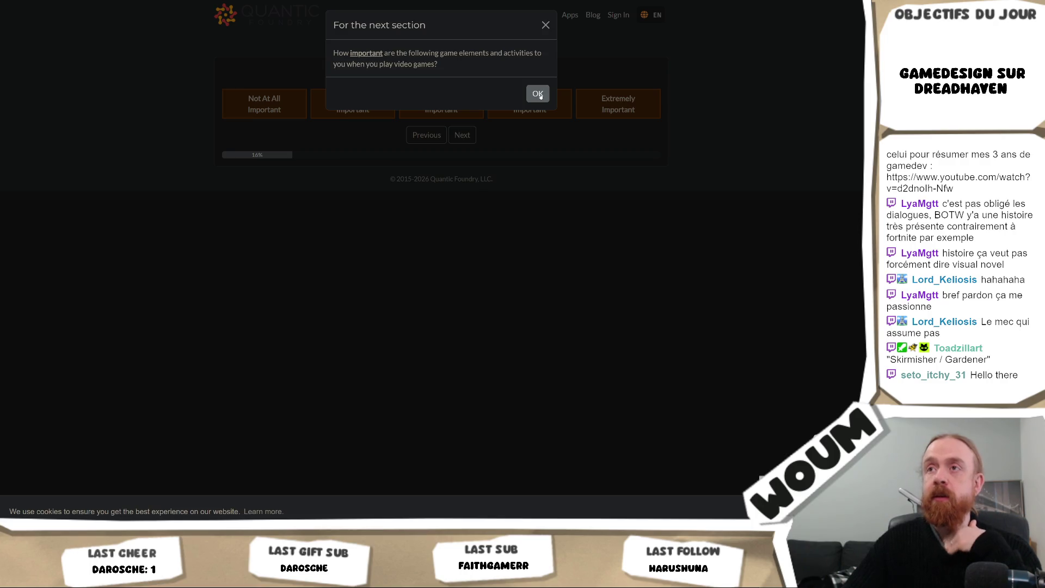
Rate domination and customization not important, completion, power and weapons very important, difficulty and collecting somewhat.
click(538, 94)
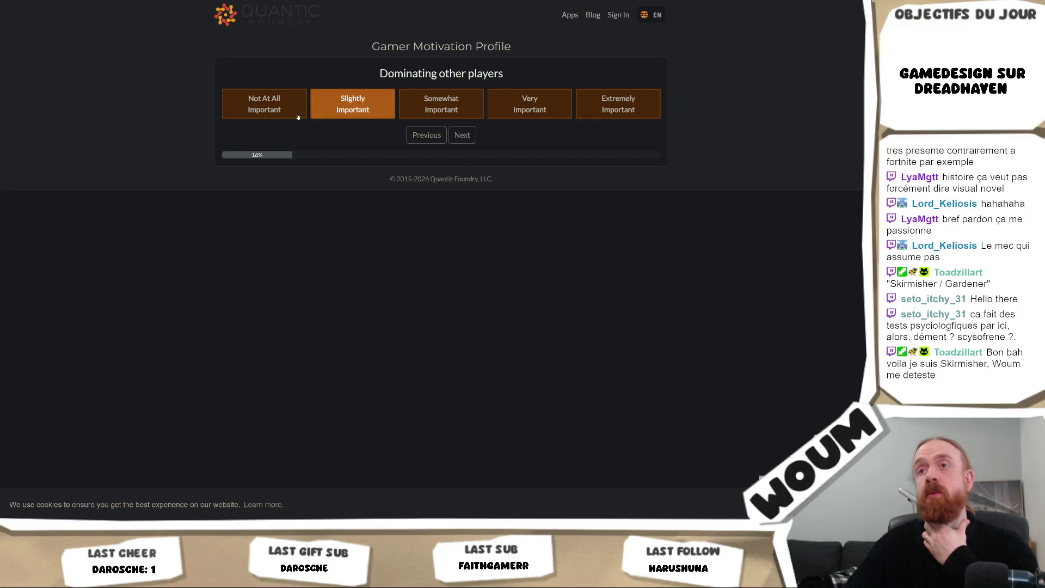
click(264, 105)
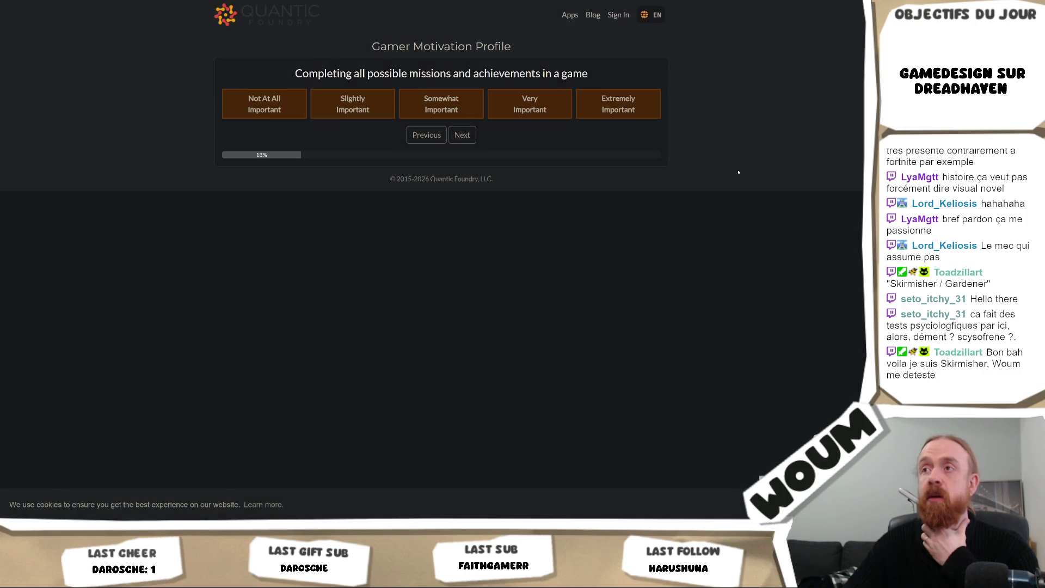
click(532, 112)
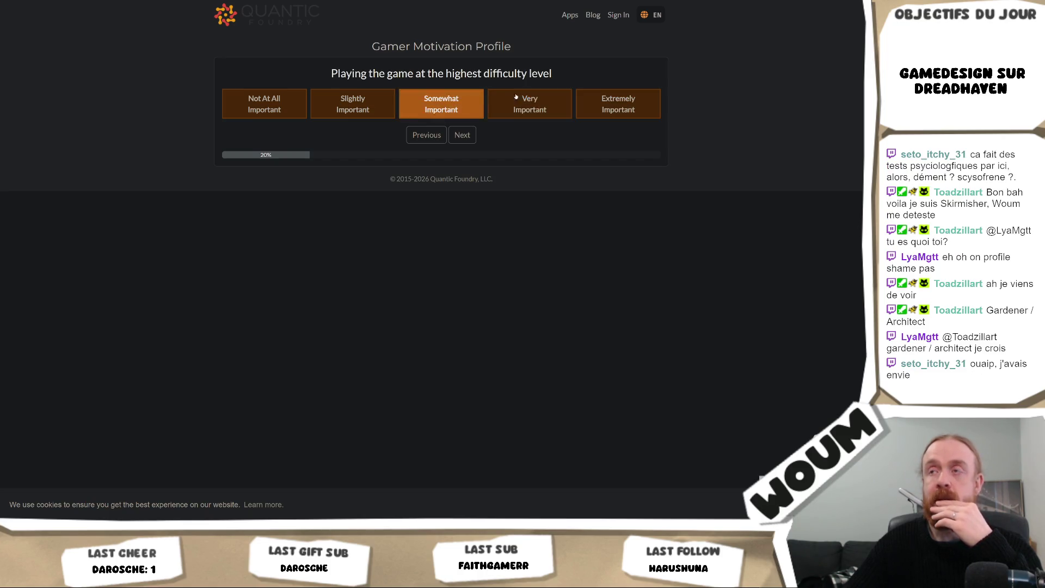
click(446, 105)
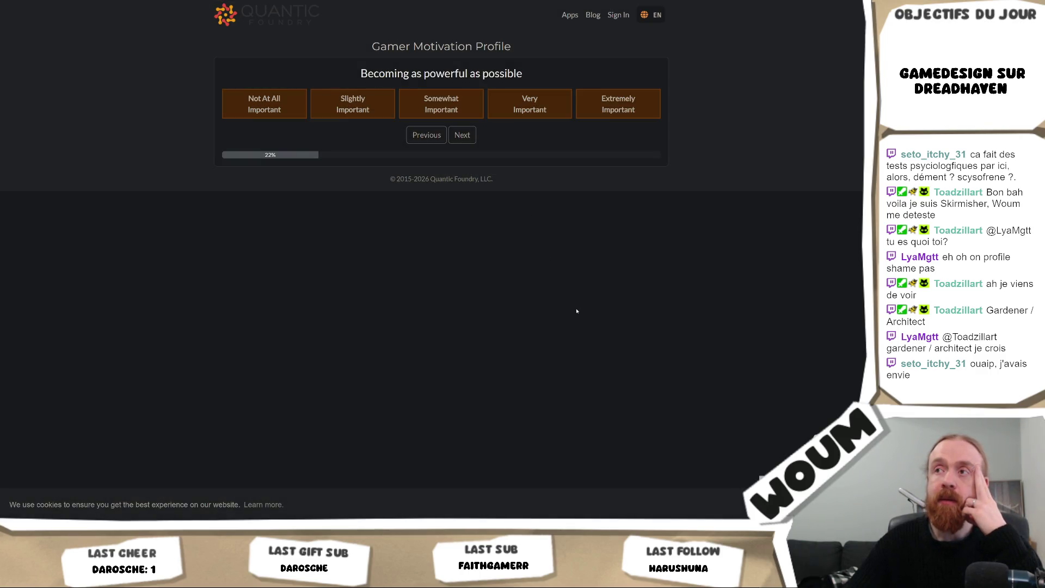
click(536, 104)
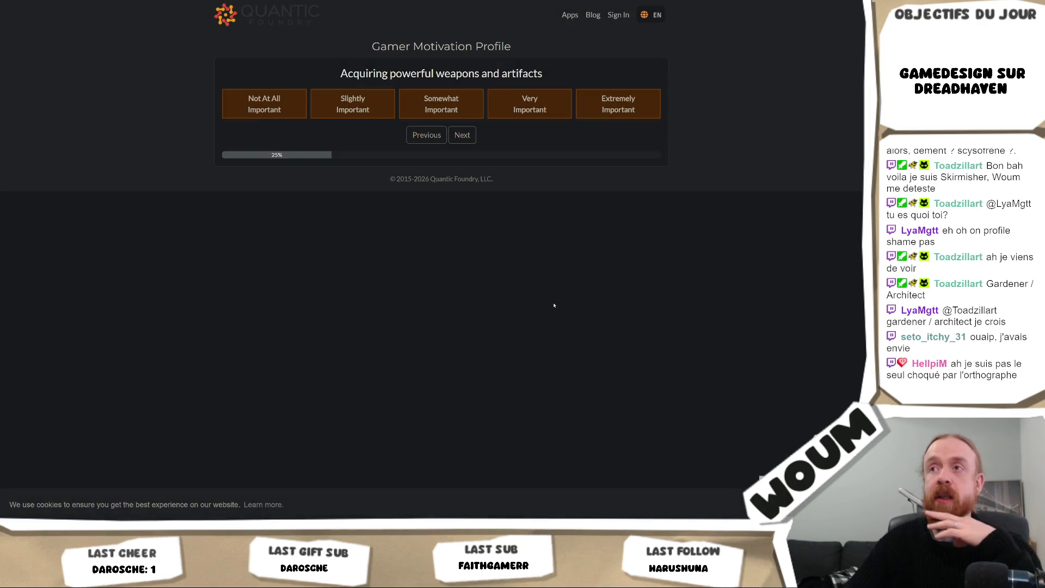
click(553, 114)
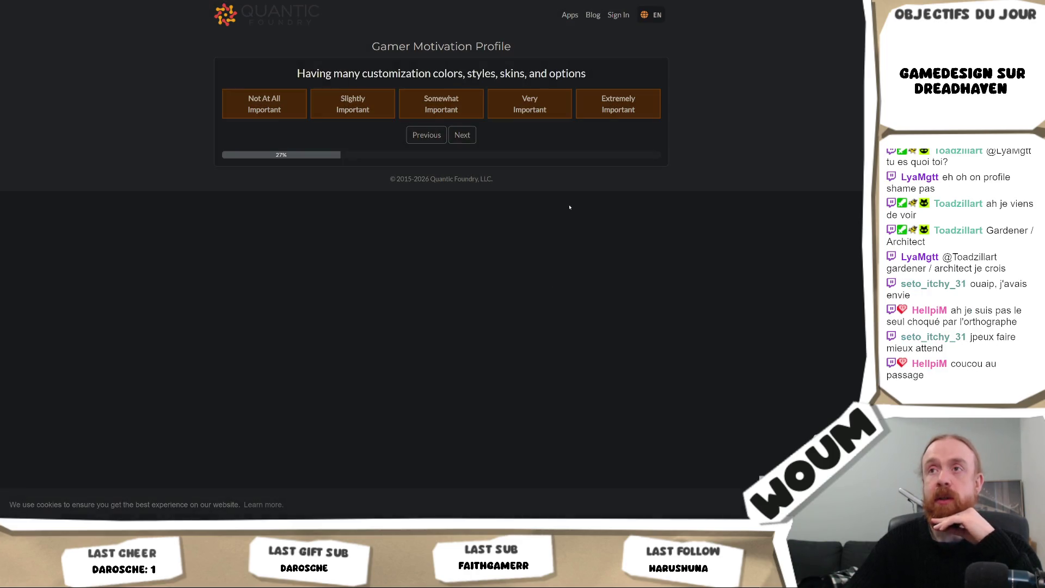
click(288, 113)
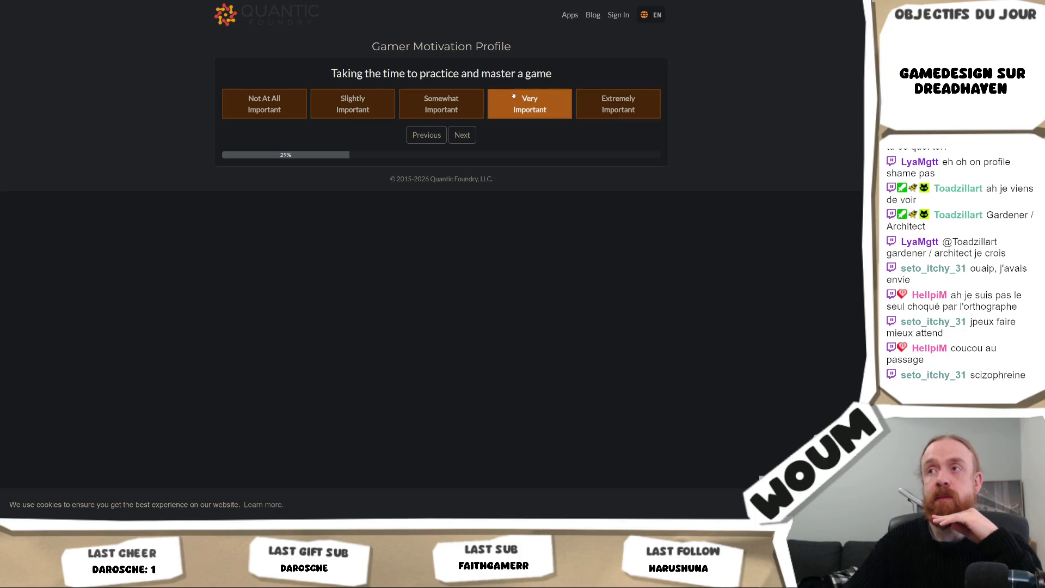
click(466, 106)
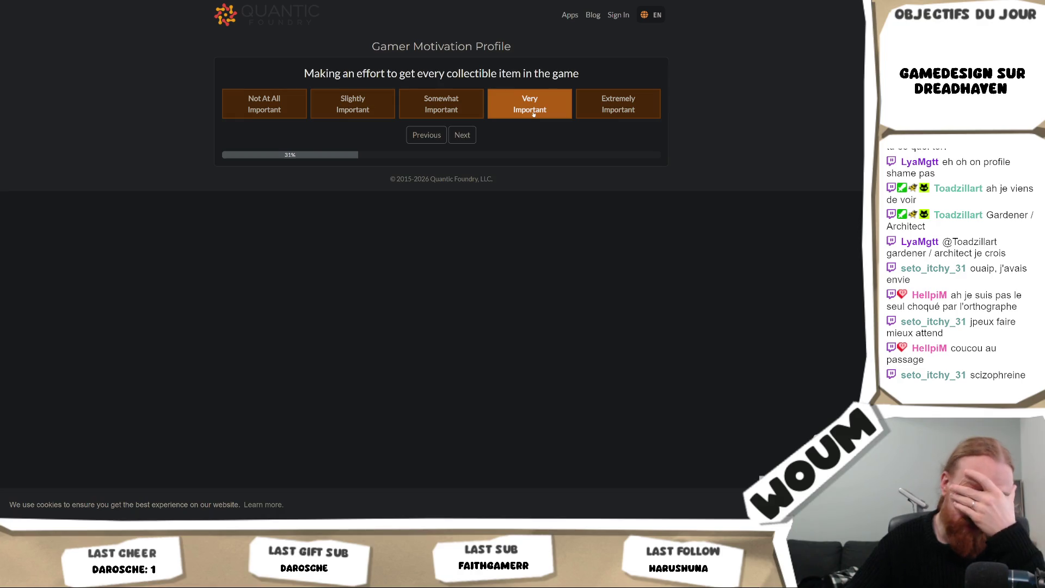
click(444, 109)
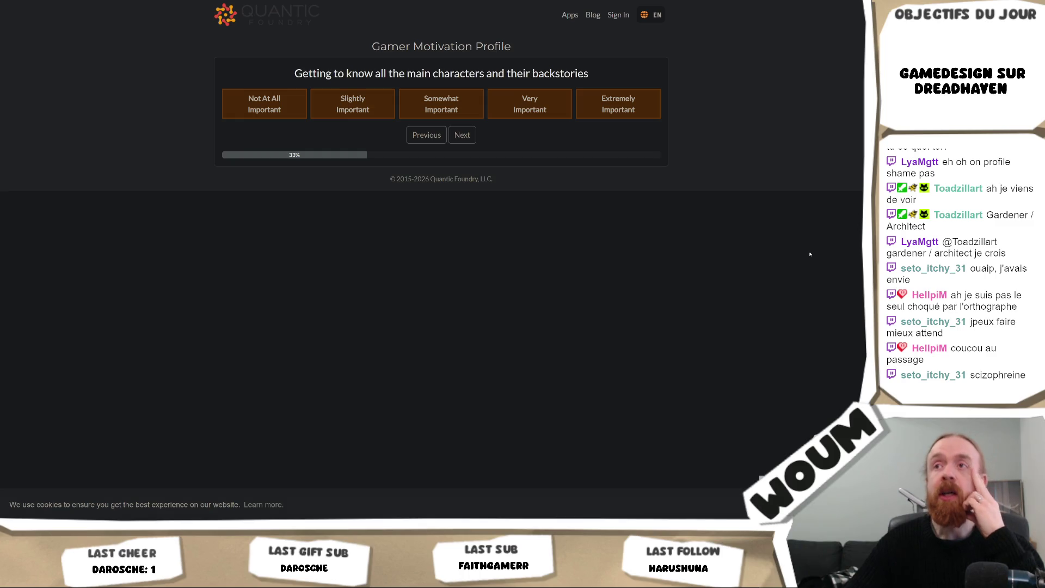
Rate character, role-play and story not important, resources somewhat, offbeat play and challenges very important.
click(264, 103)
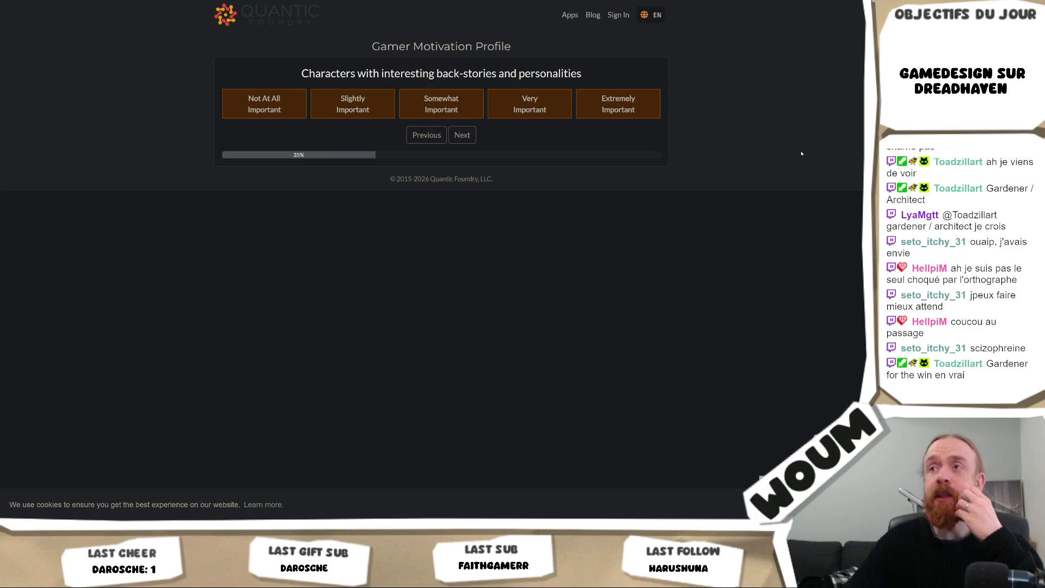
click(268, 98)
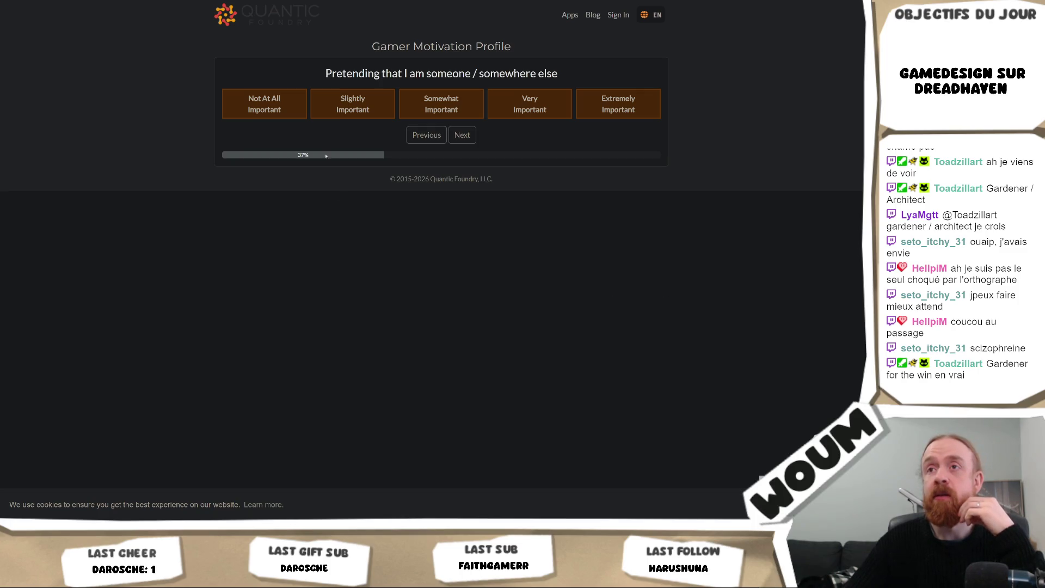
click(264, 105)
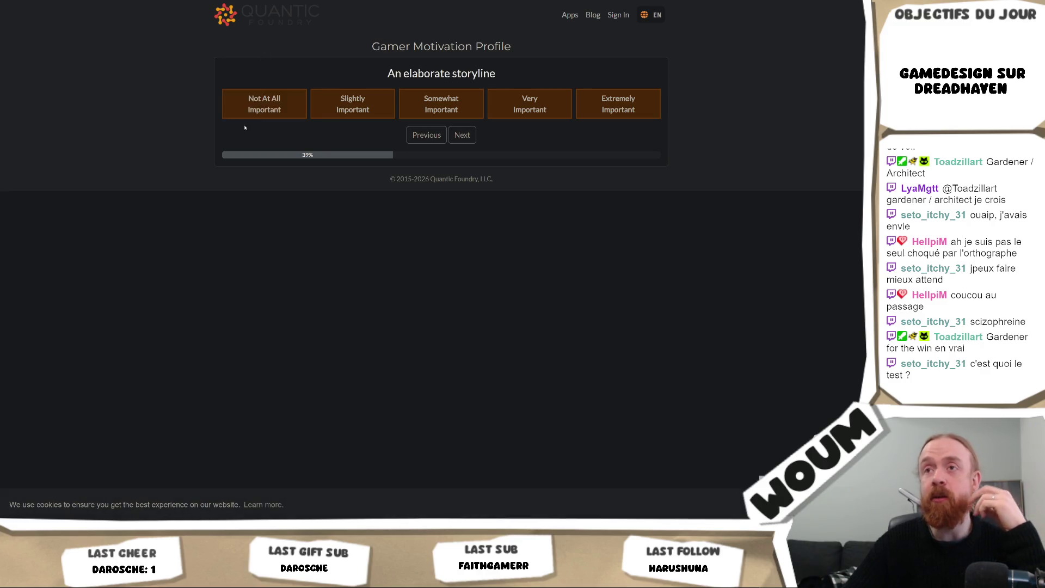
click(260, 108)
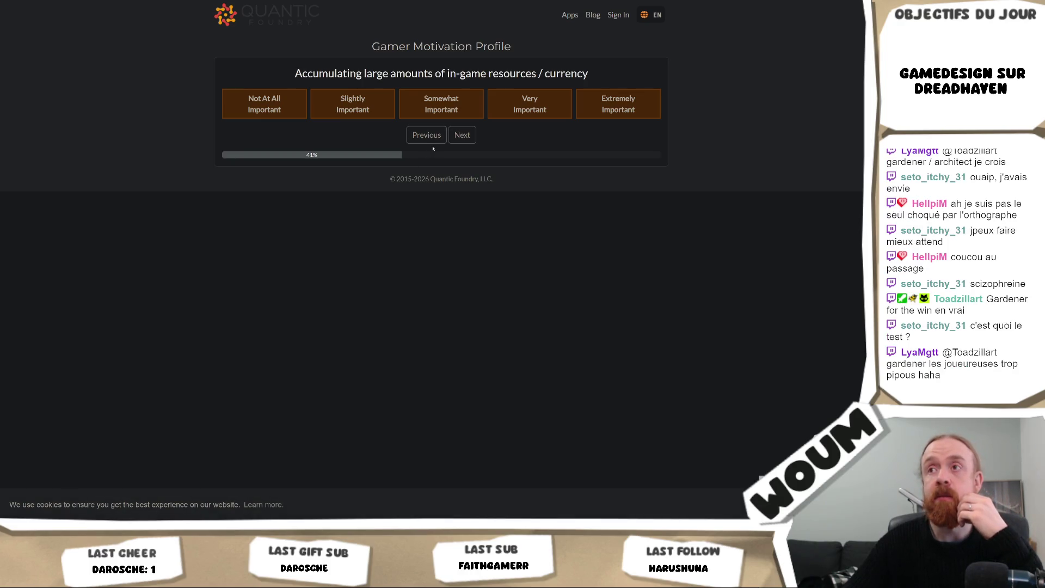
click(443, 109)
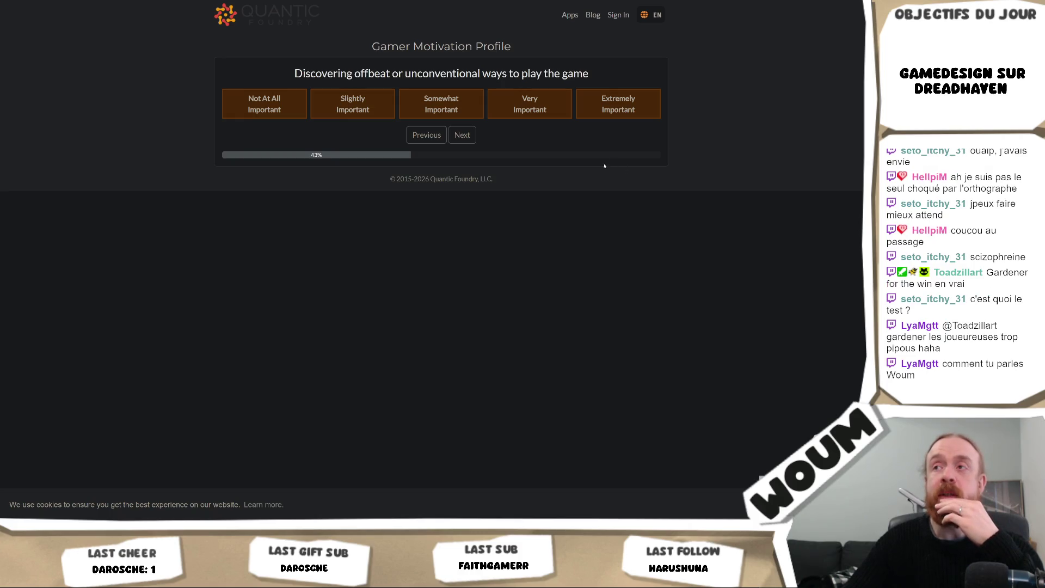
click(531, 109)
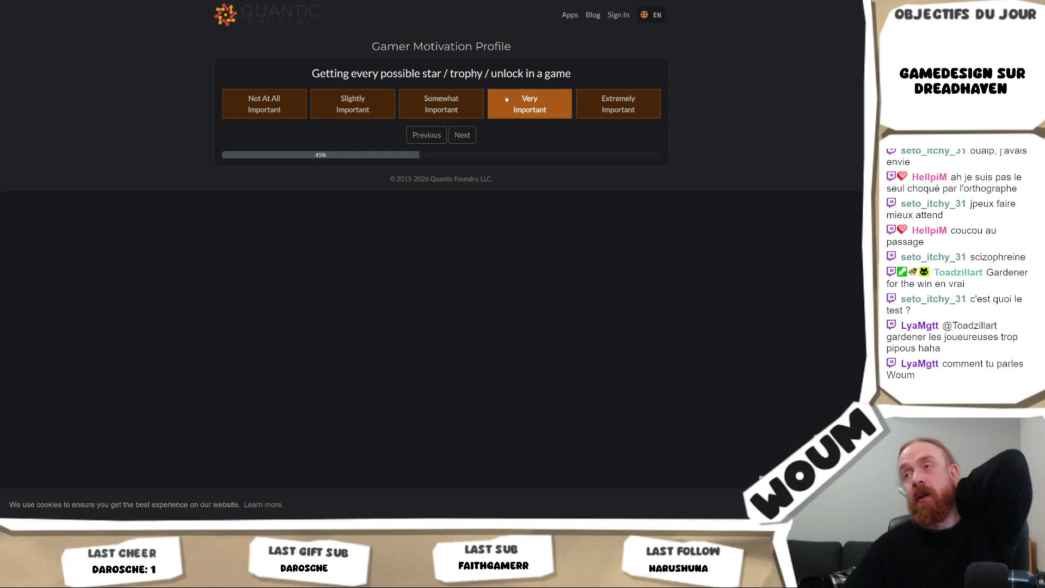
click(471, 106)
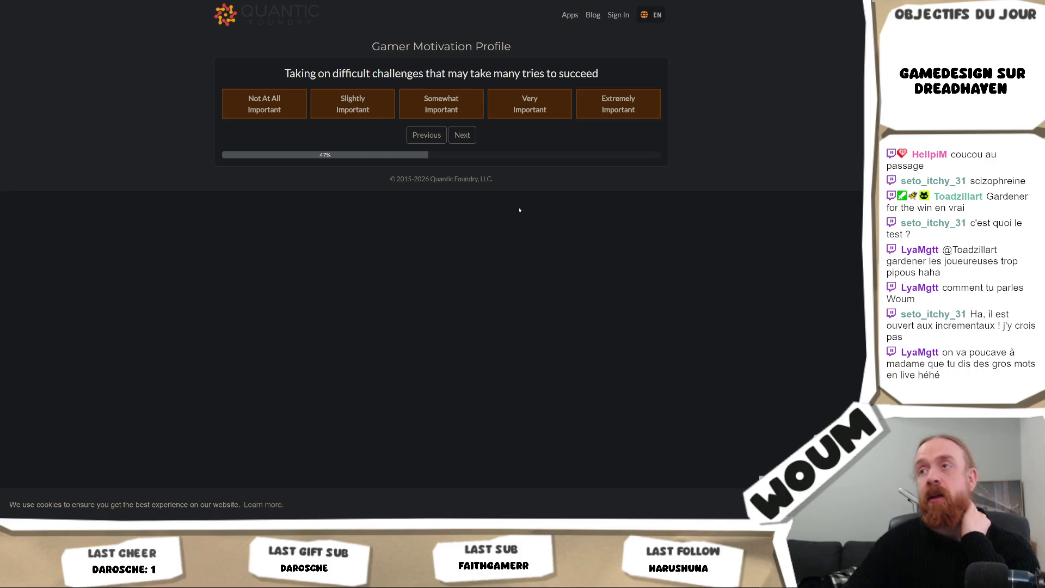
click(521, 111)
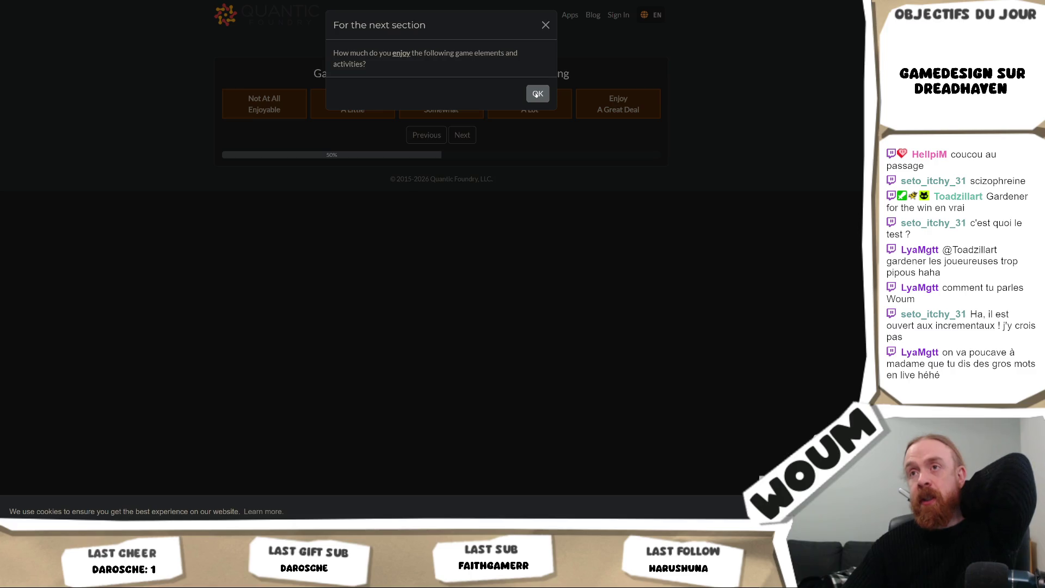
Rate planning a lot, grouping up not enjoyable, strategy a great deal, gore and action somewhat.
click(537, 94)
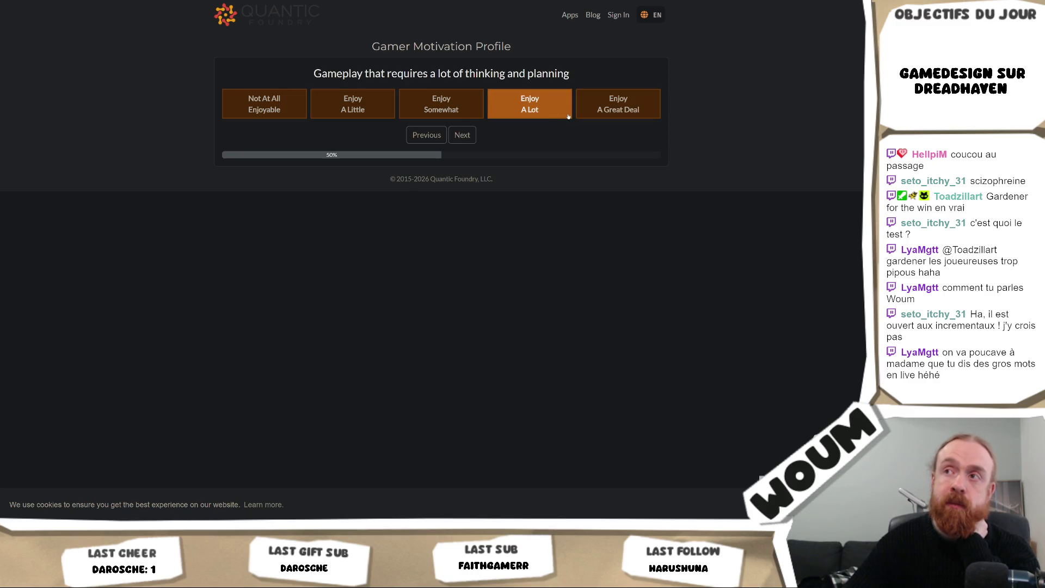
click(566, 117)
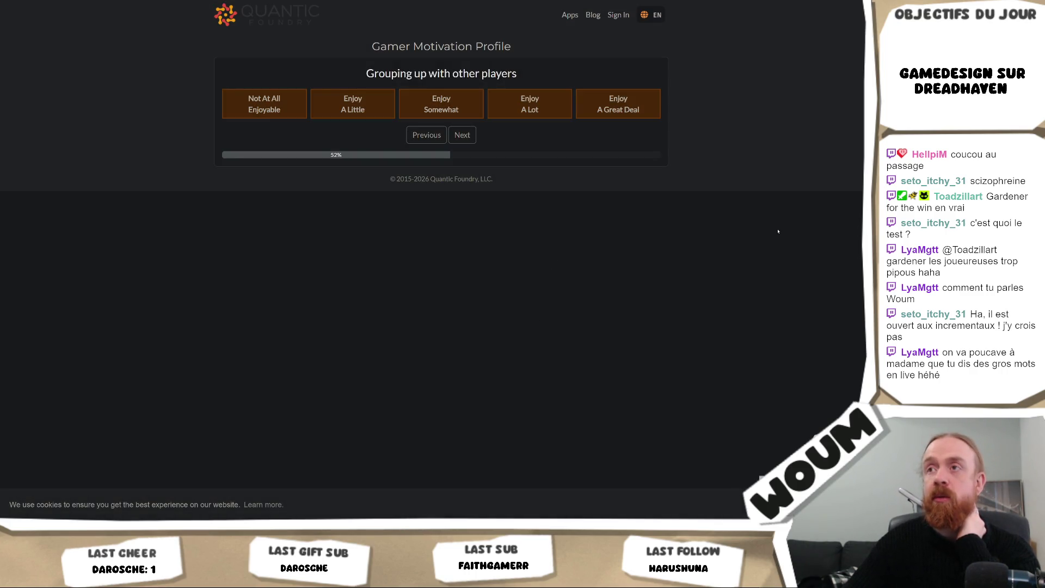
click(252, 105)
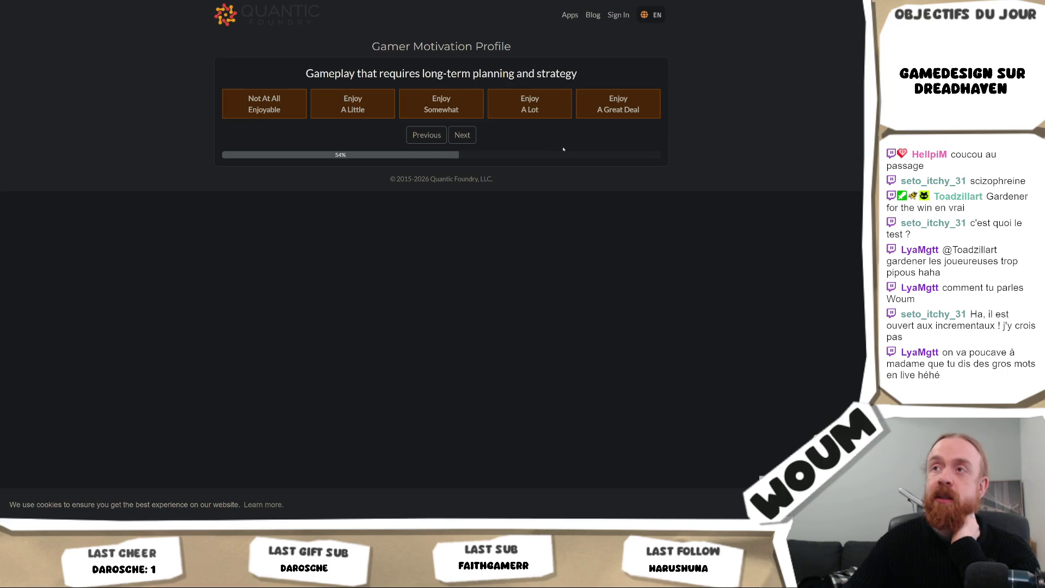
key(5)
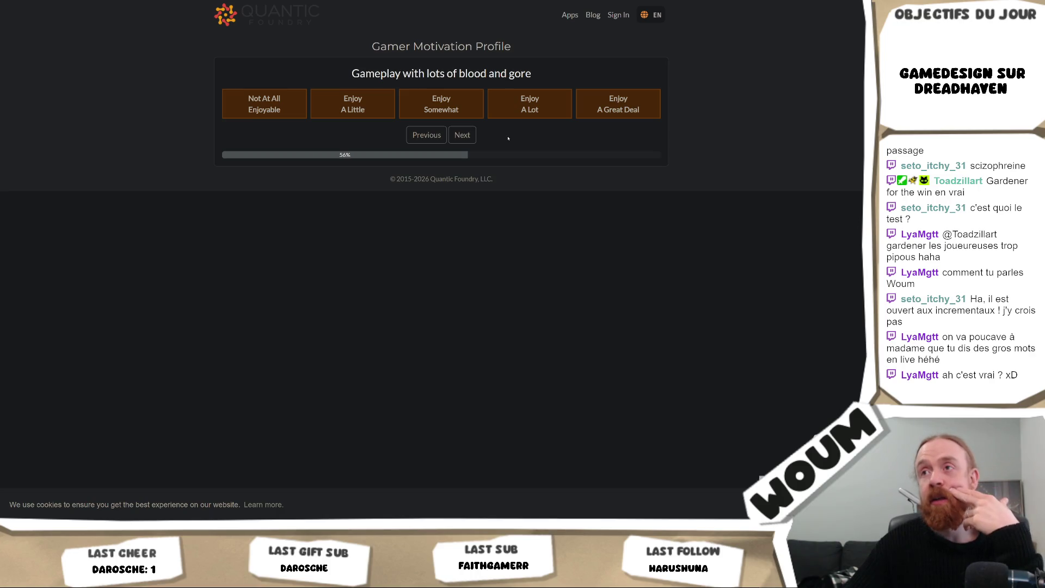
click(466, 110)
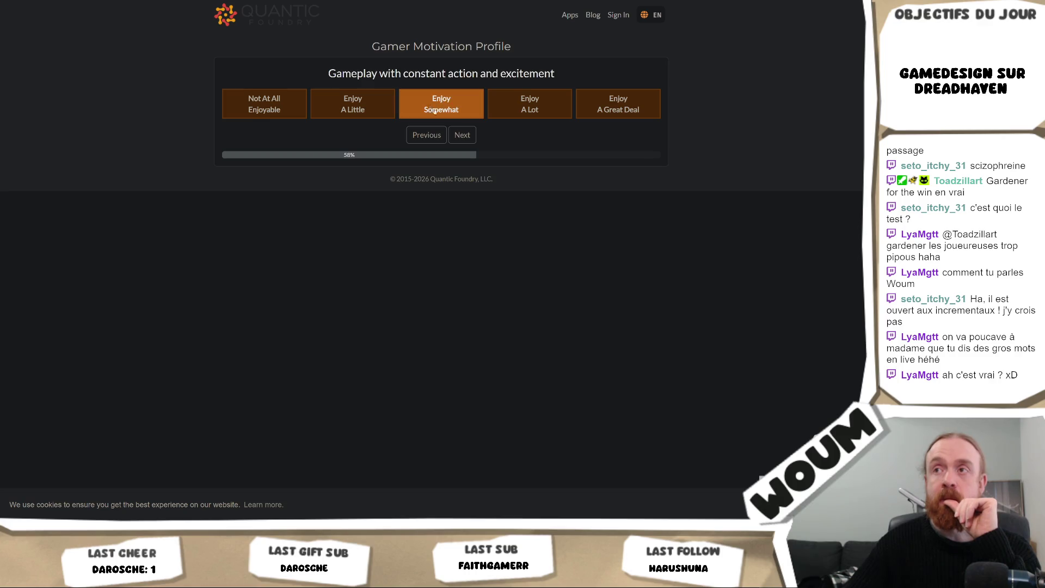
click(450, 104)
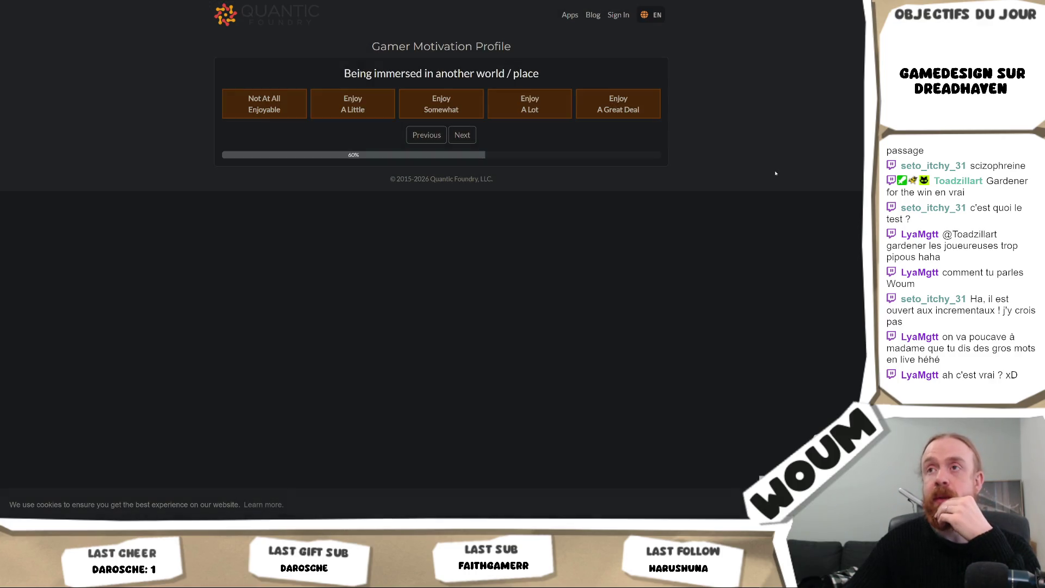
Set immersion to Enjoy A Little, fast-paced gameplay Enjoy Somewhat, guns and blowing things up Enjoy A Little.
click(264, 115)
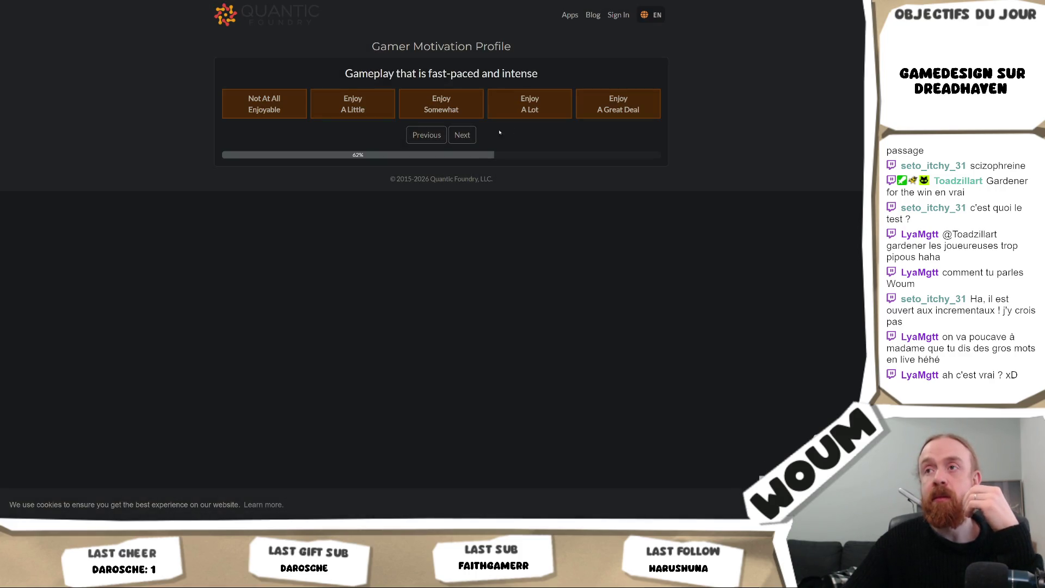
click(427, 136)
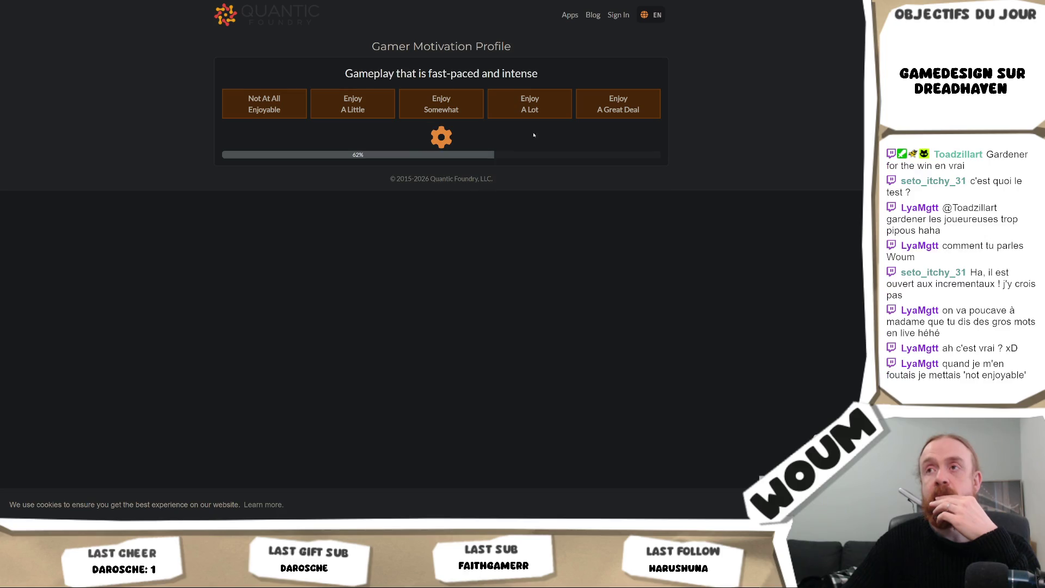
click(383, 111)
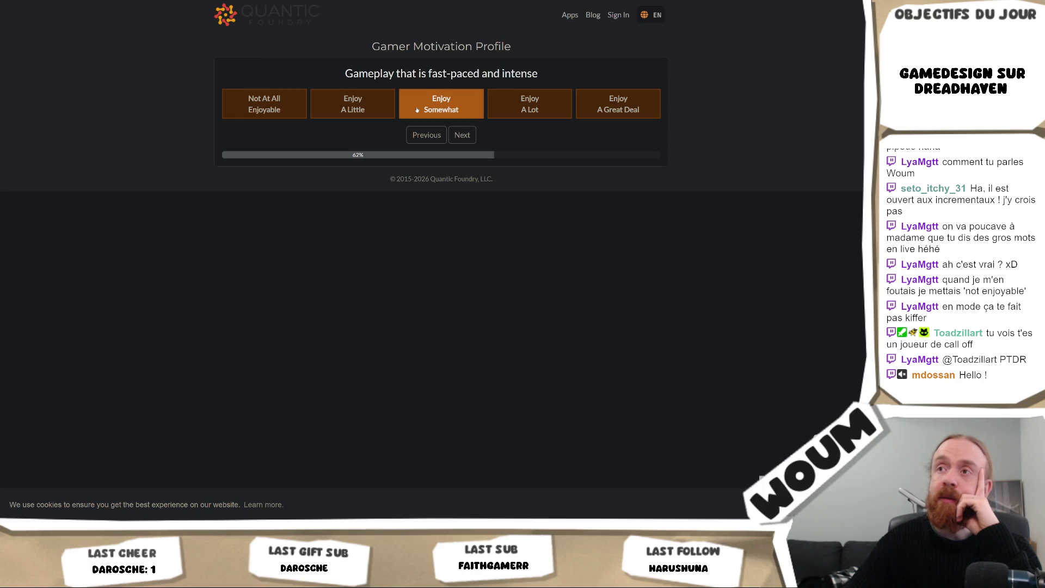
click(417, 110)
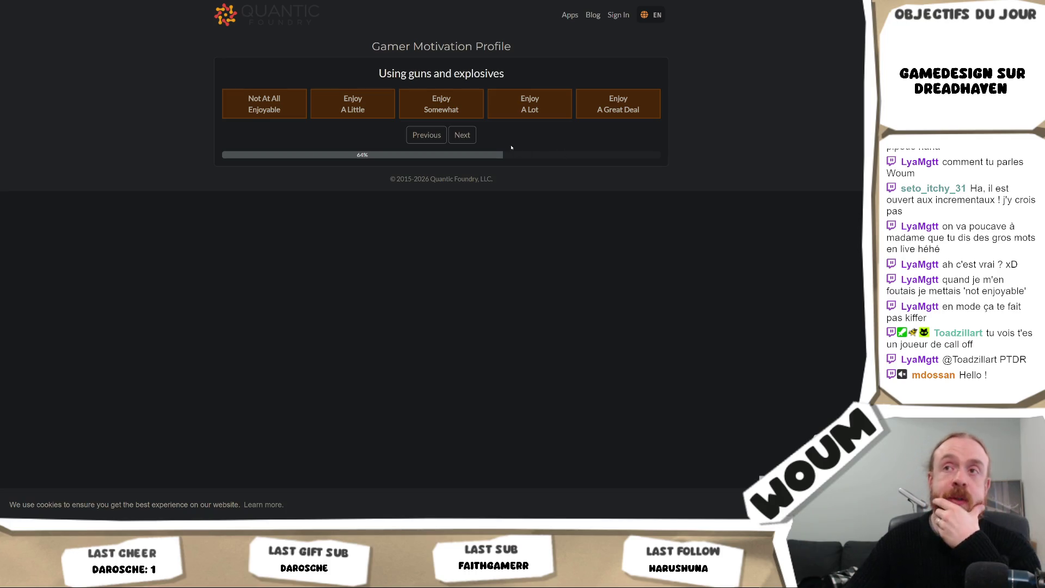
click(360, 116)
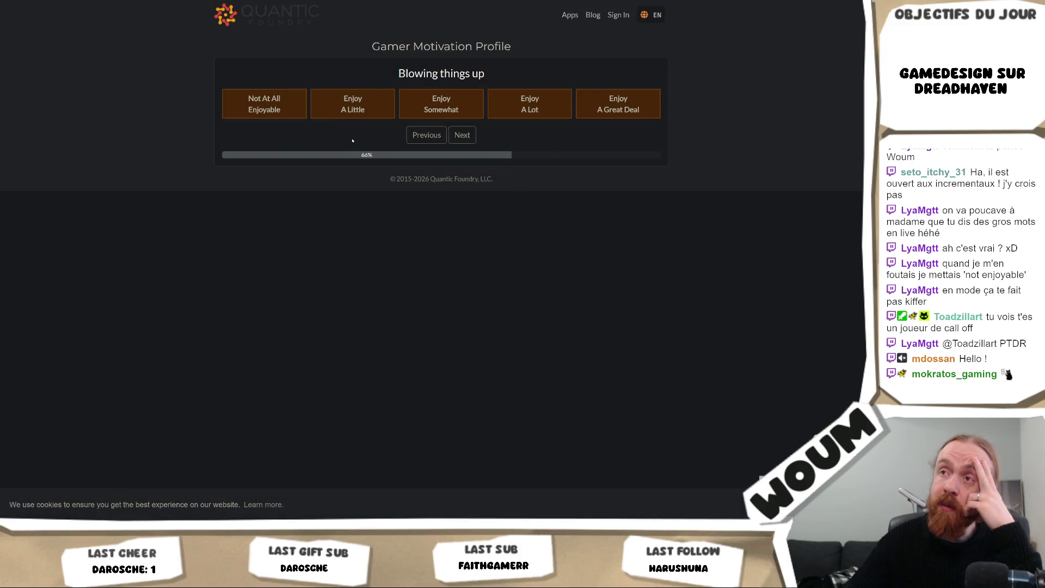
click(362, 110)
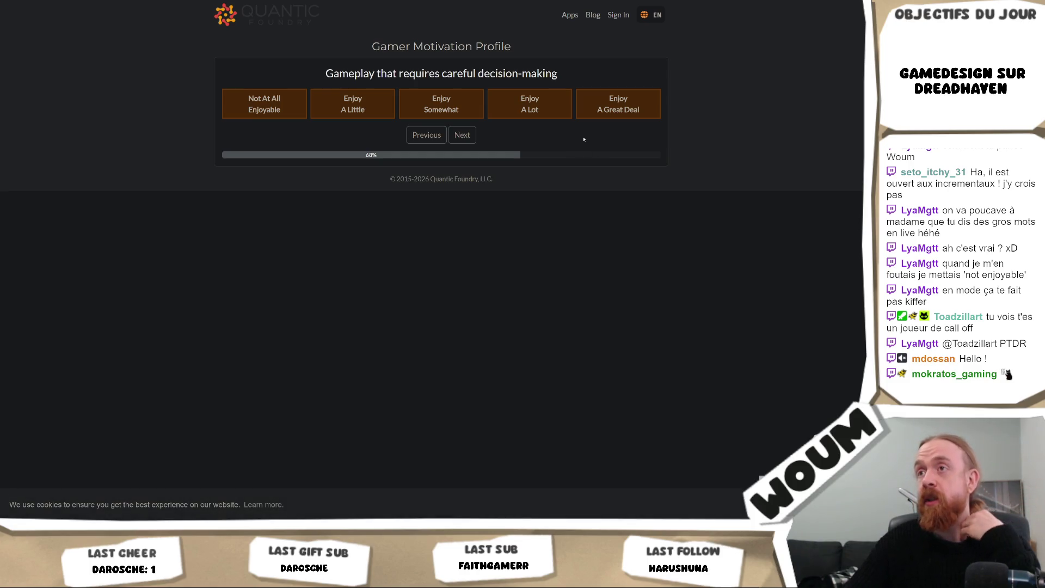
Rate decision-making a great deal, chaos a lot, reactions somewhat, competing a little, social and role-play not at all.
click(613, 104)
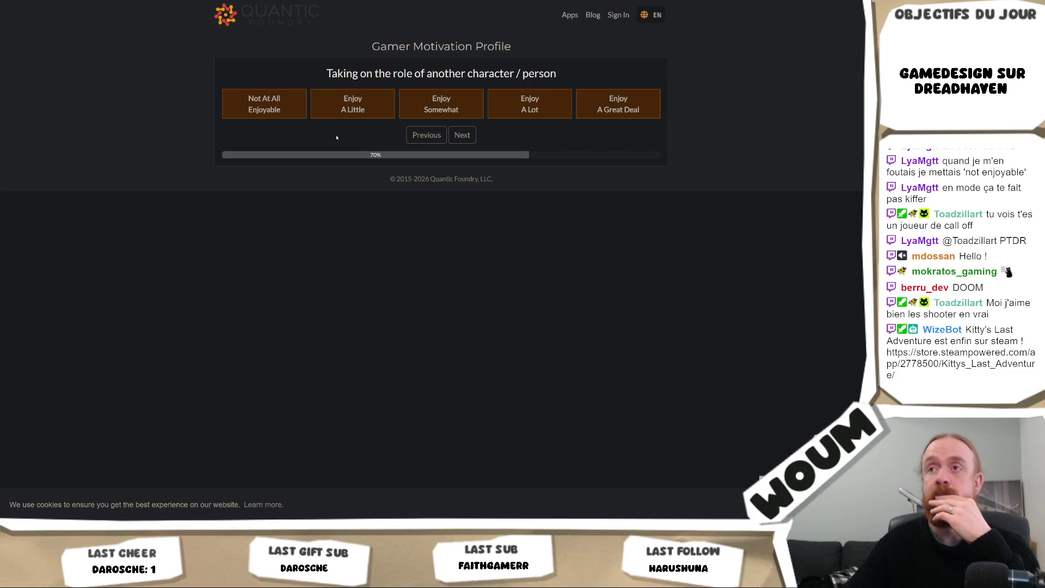
click(285, 107)
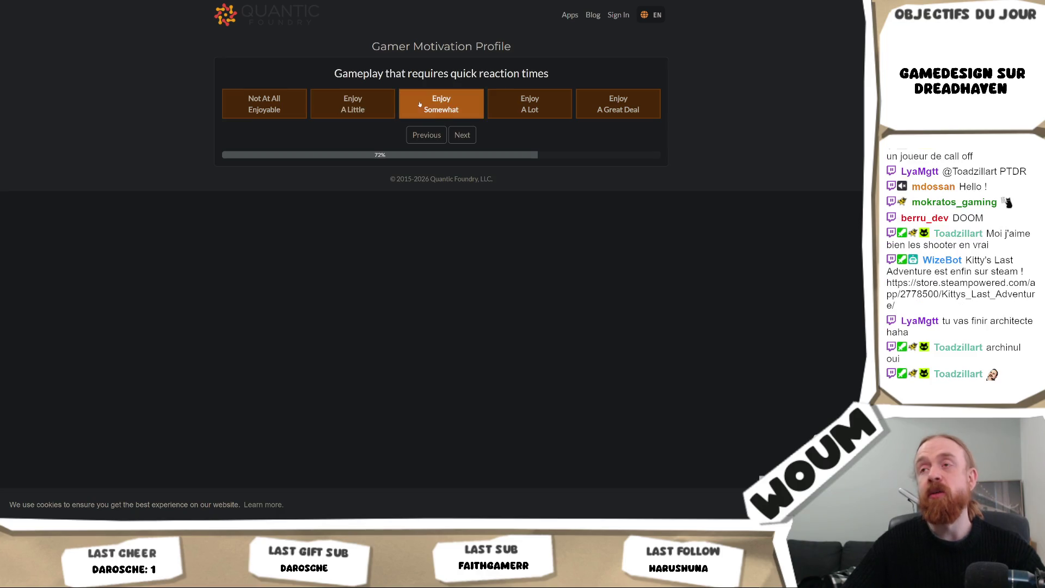
click(369, 109)
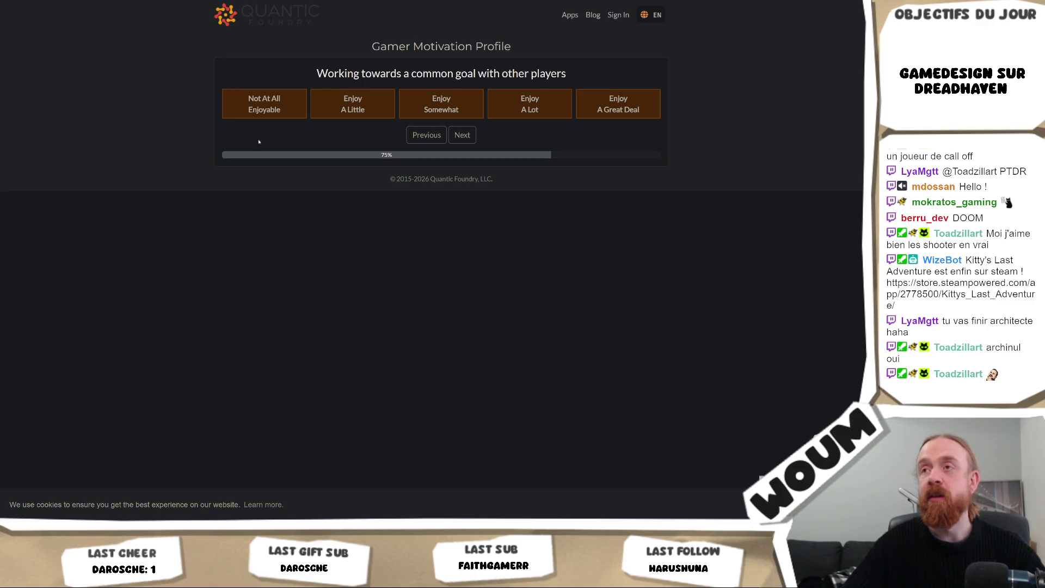
click(263, 109)
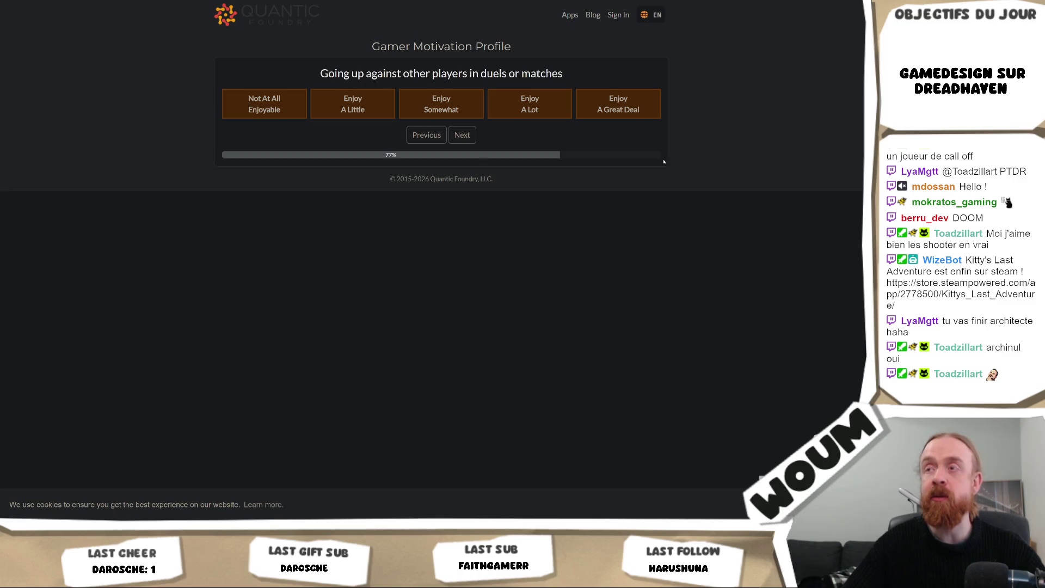
key(1)
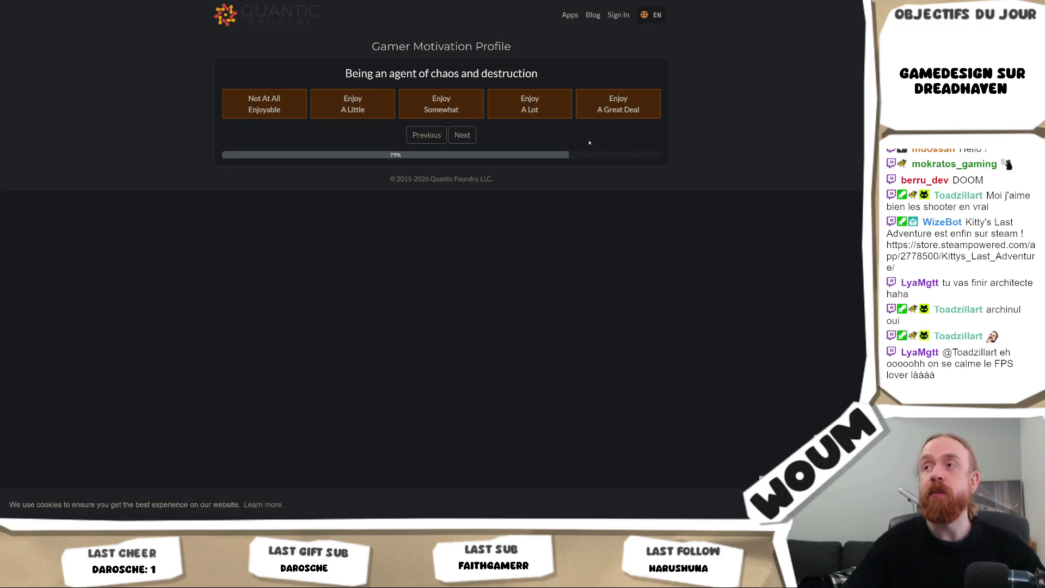
click(537, 107)
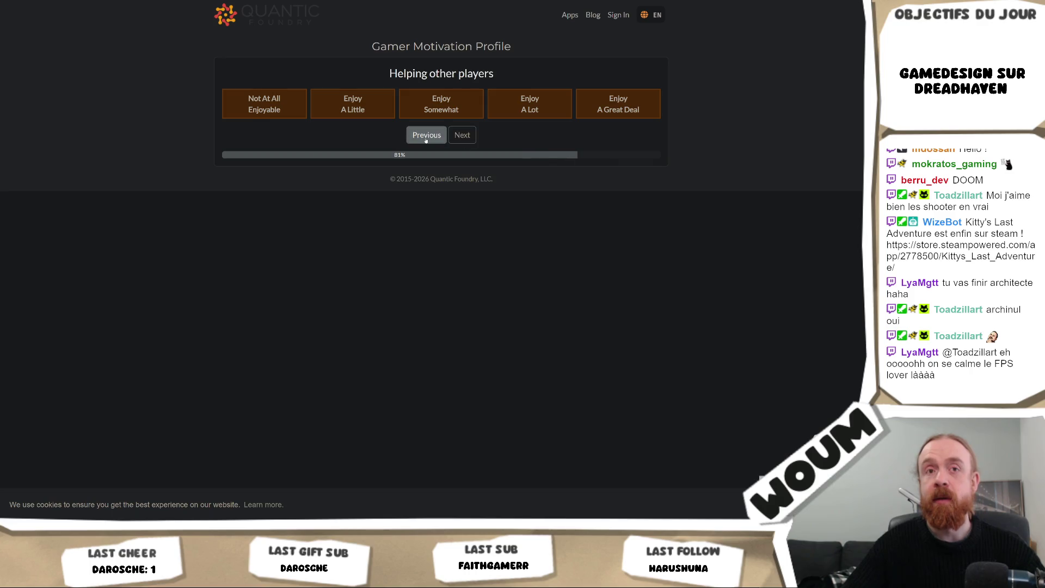
click(283, 115)
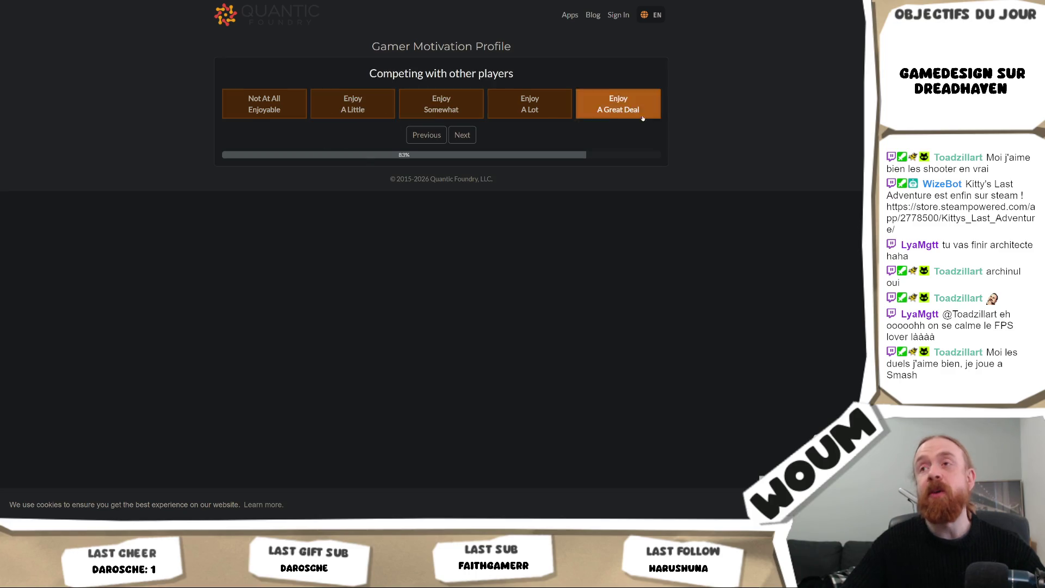
click(363, 111)
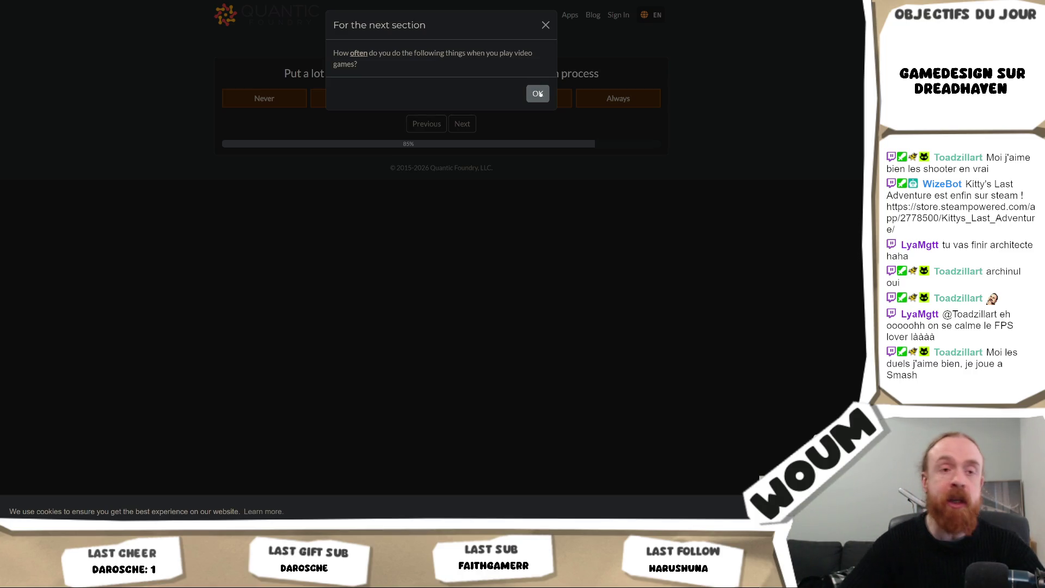
Answer Never for character creation, Always for studying players, testing the world and increasing stats.
click(537, 95)
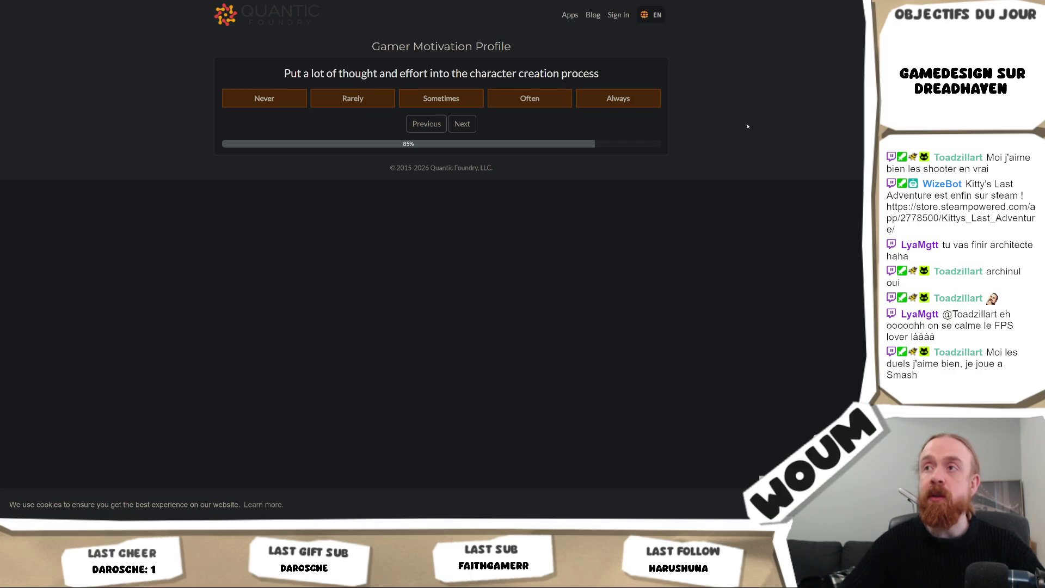
click(234, 105)
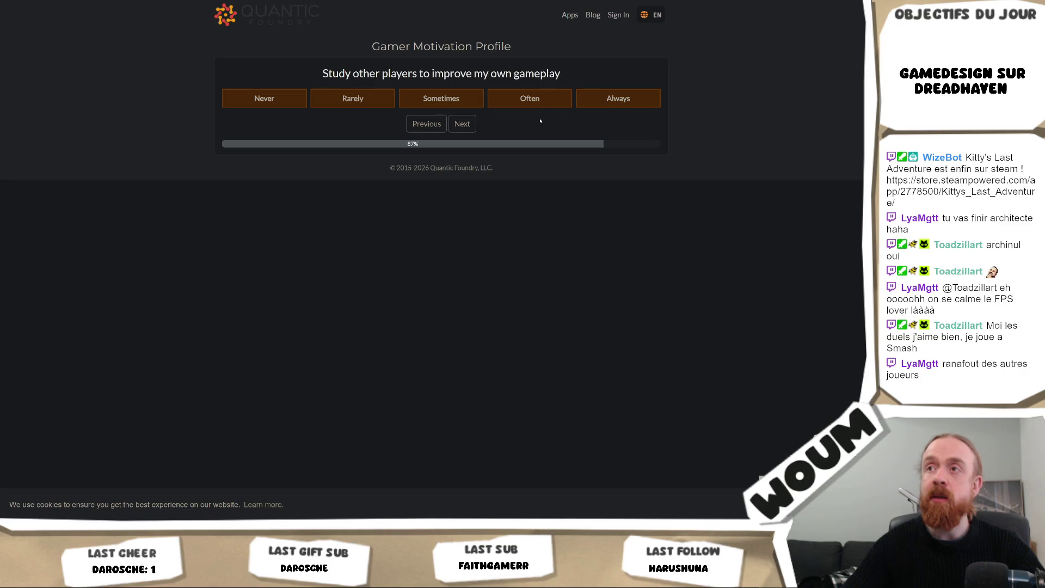
click(602, 103)
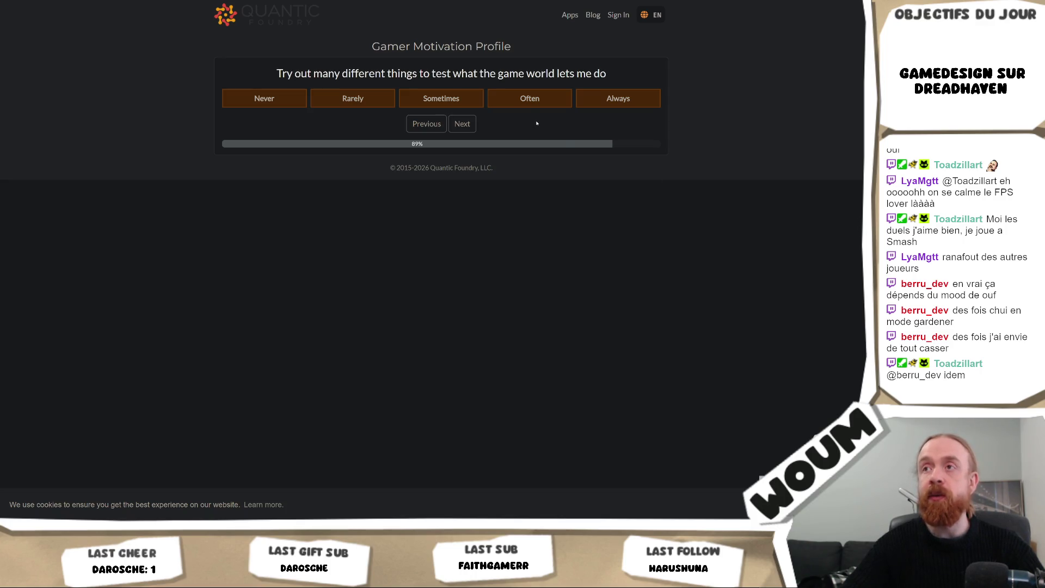
click(641, 104)
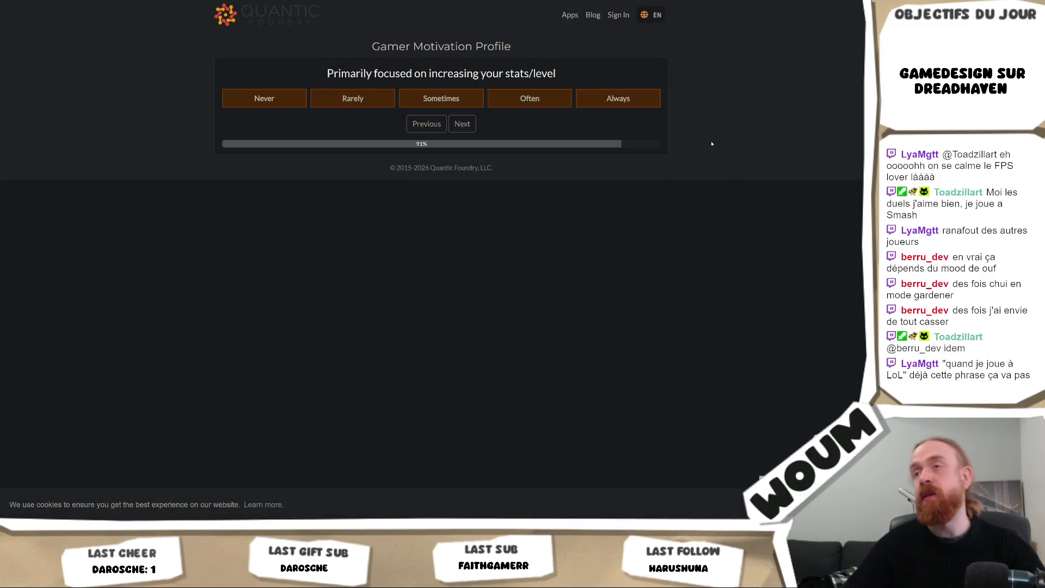
click(644, 101)
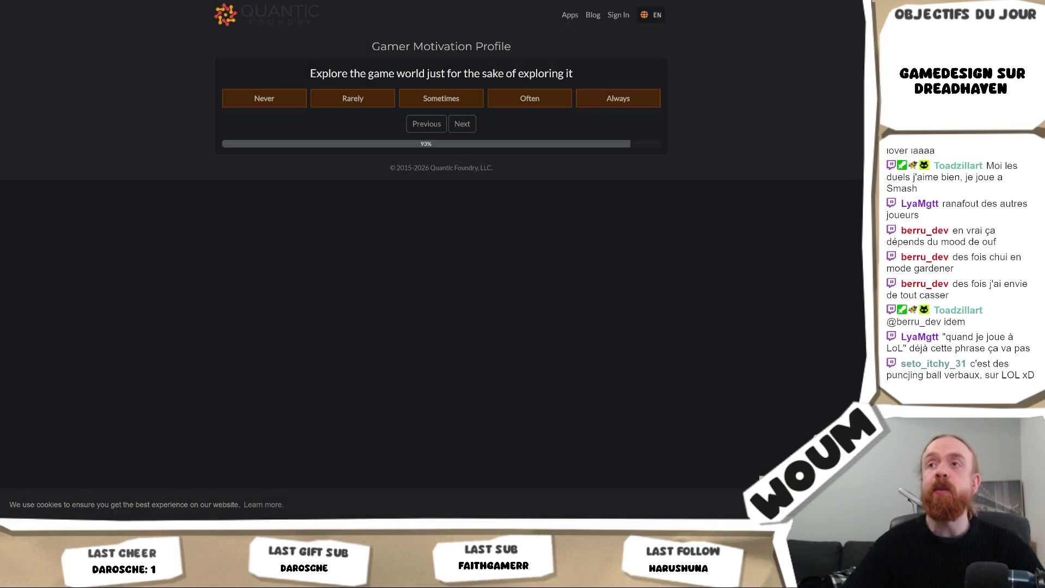
Answer Never for exploring, Always for experimenting with objects, Never for customizing characters.
click(266, 98)
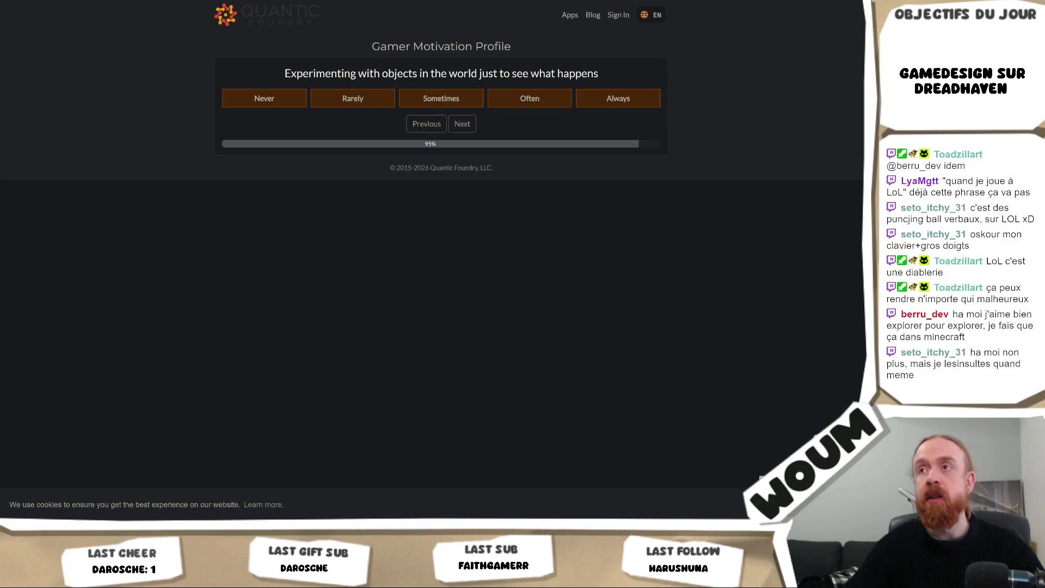
click(619, 91)
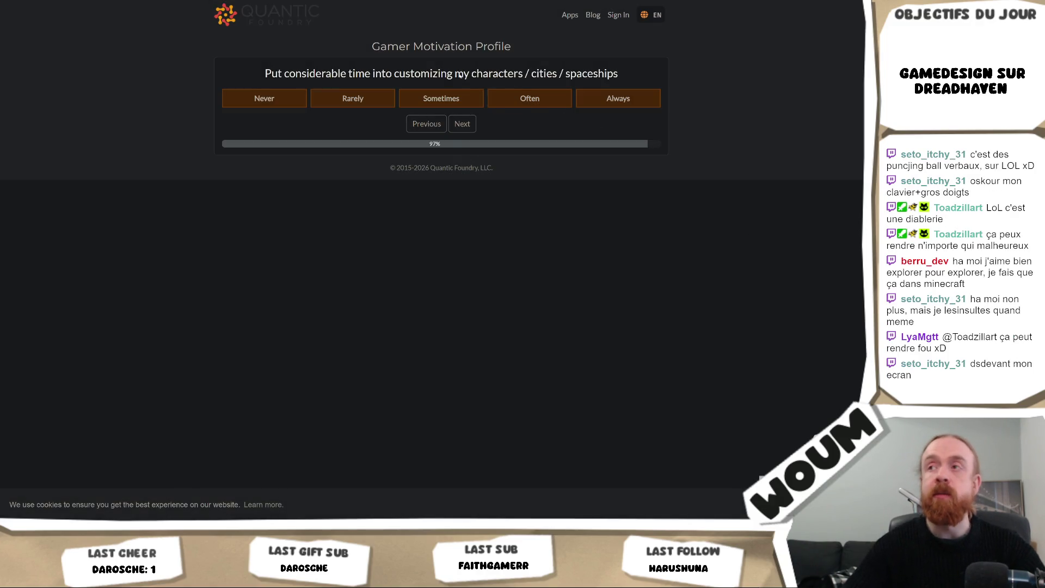
click(251, 104)
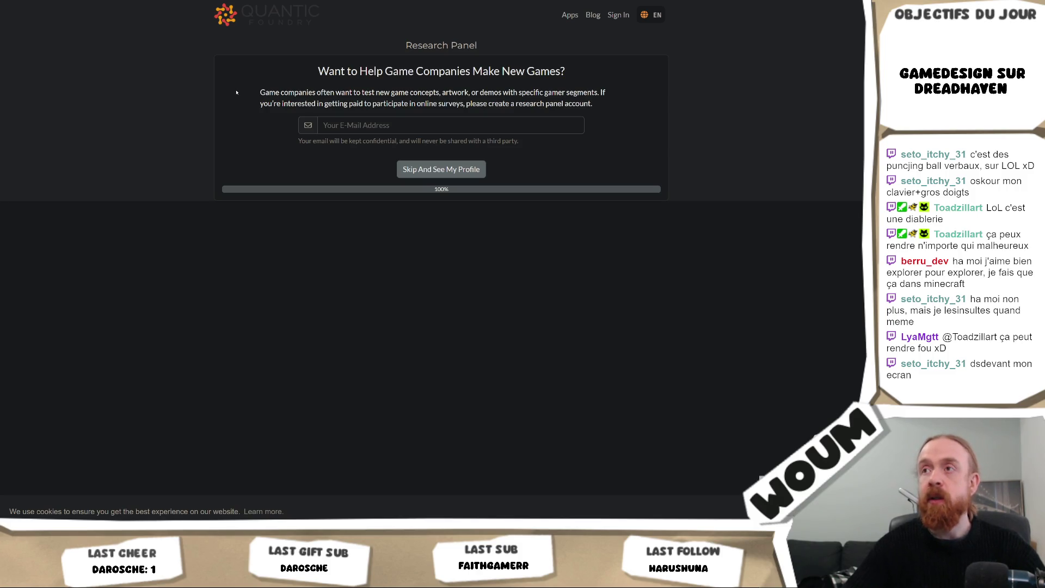
Skip the research panel sign-up to view the Acrobat profile results.
click(467, 176)
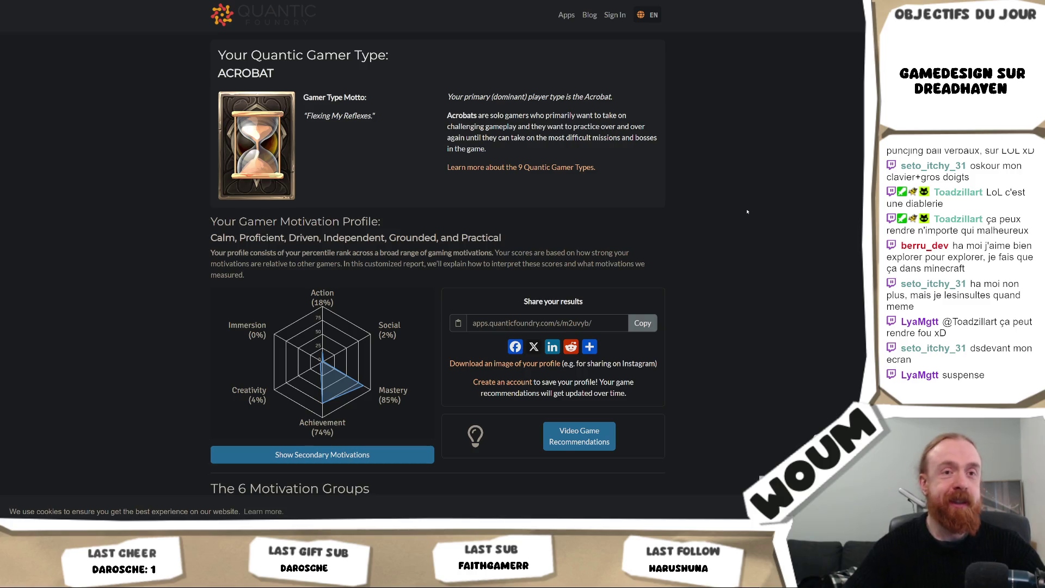
scroll(747, 212, down, 3)
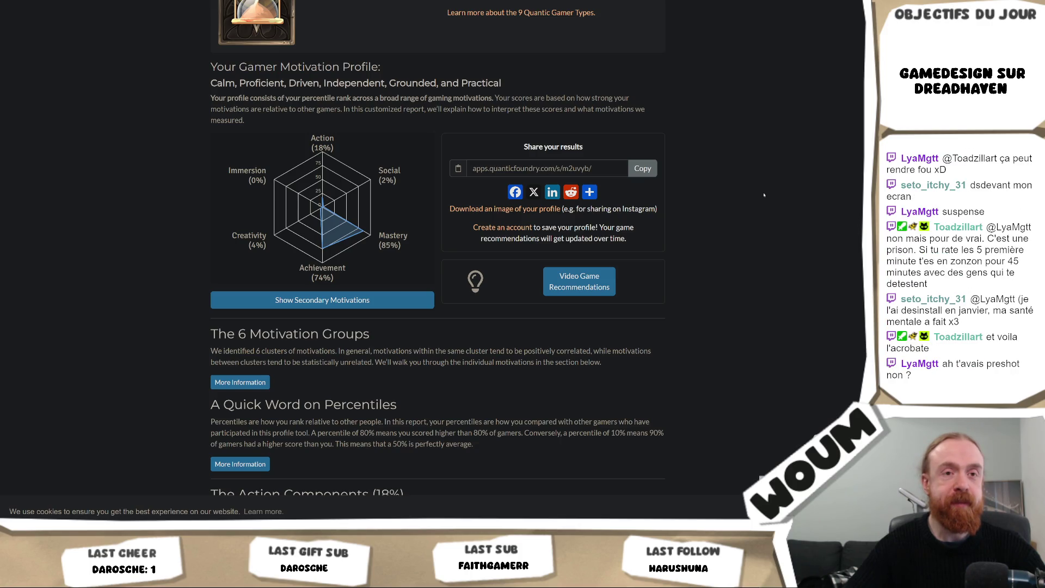
scroll(763, 195, down, 2)
scroll(762, 194, down, 2)
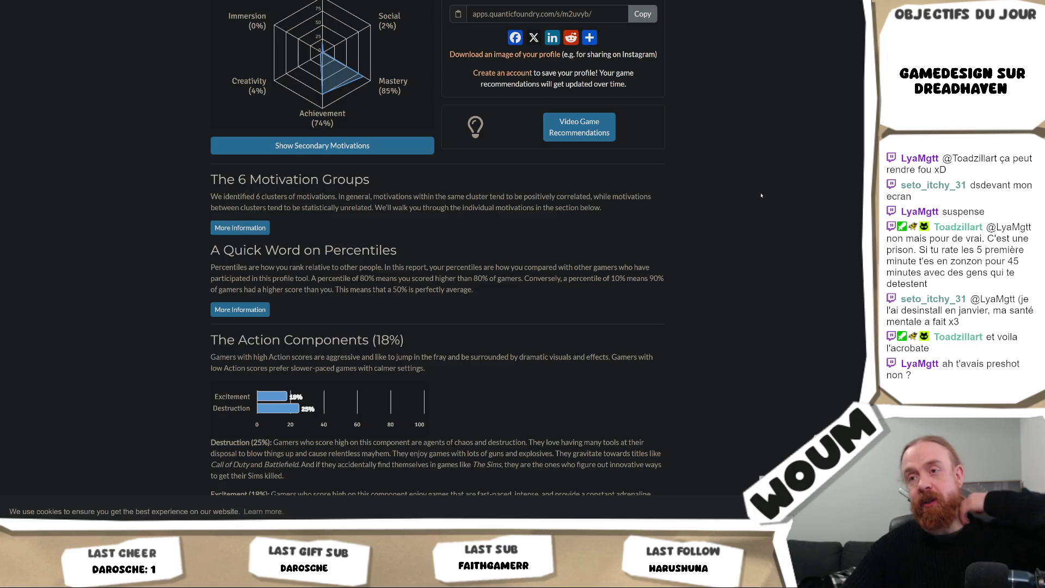
scroll(761, 194, down, 3)
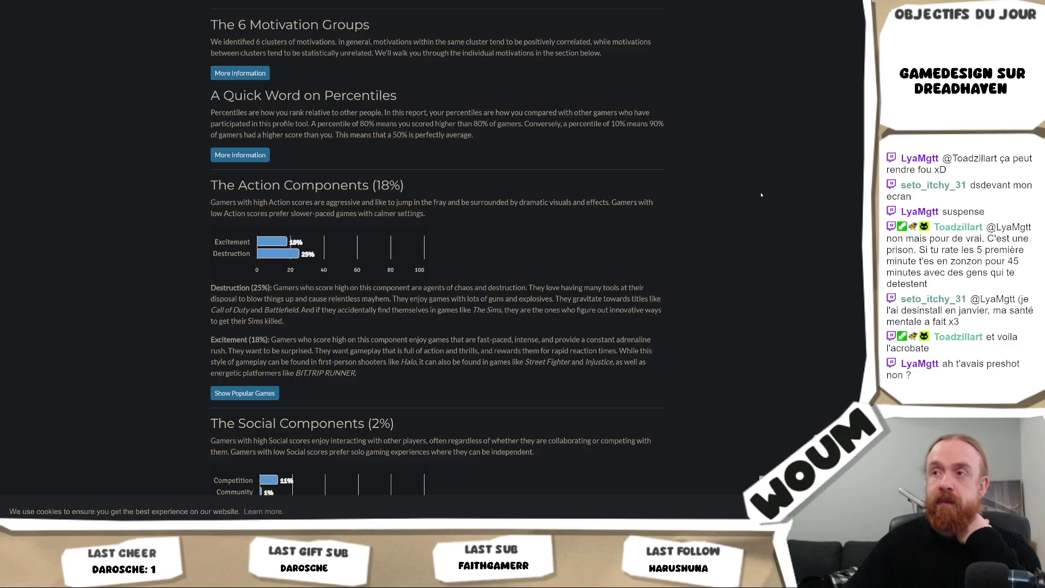
scroll(761, 194, down, 2)
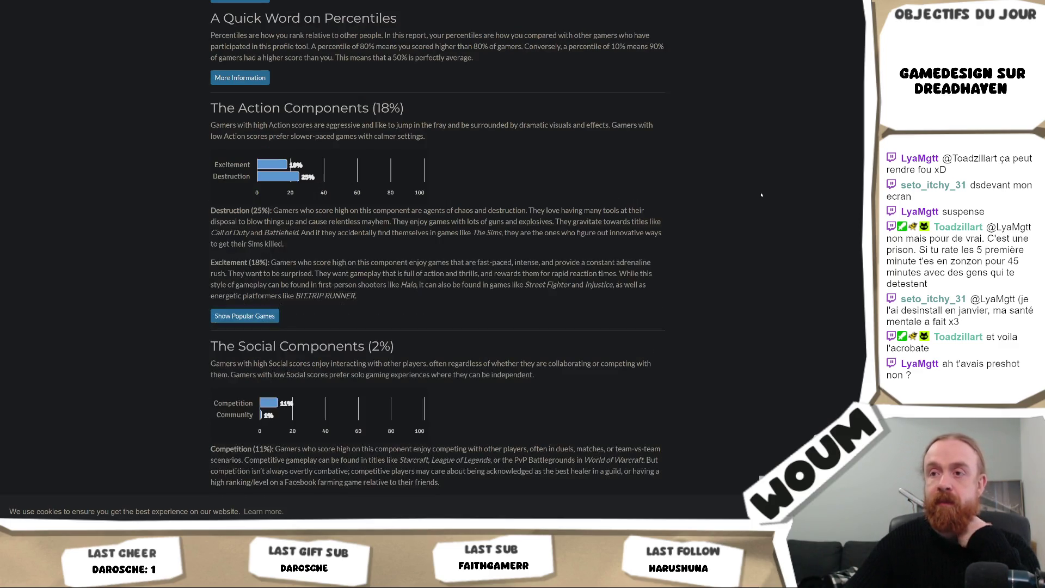
scroll(761, 195, down, 4)
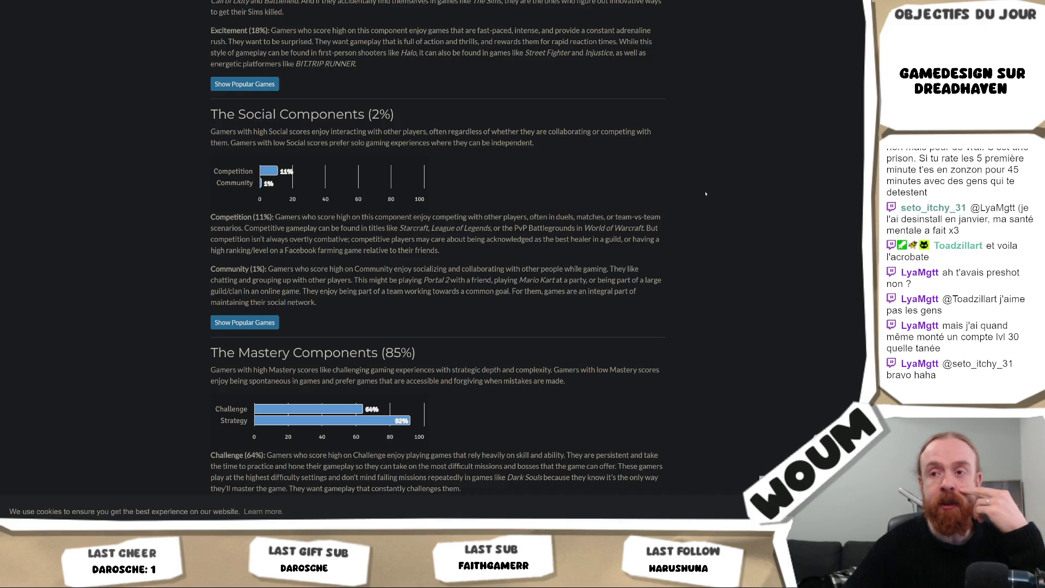
scroll(705, 194, down, 2)
scroll(706, 194, down, 4)
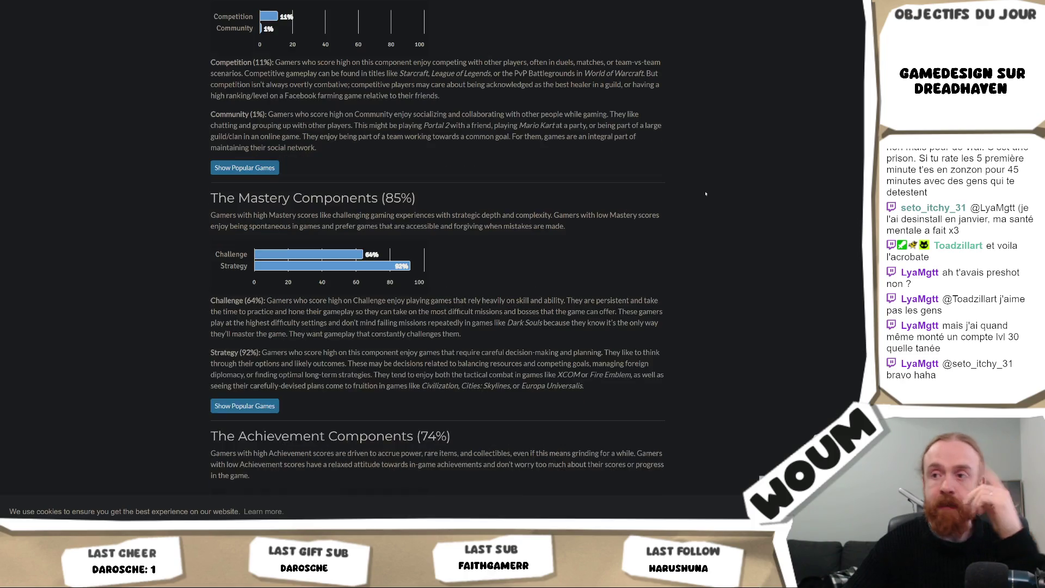
scroll(707, 191, down, 3)
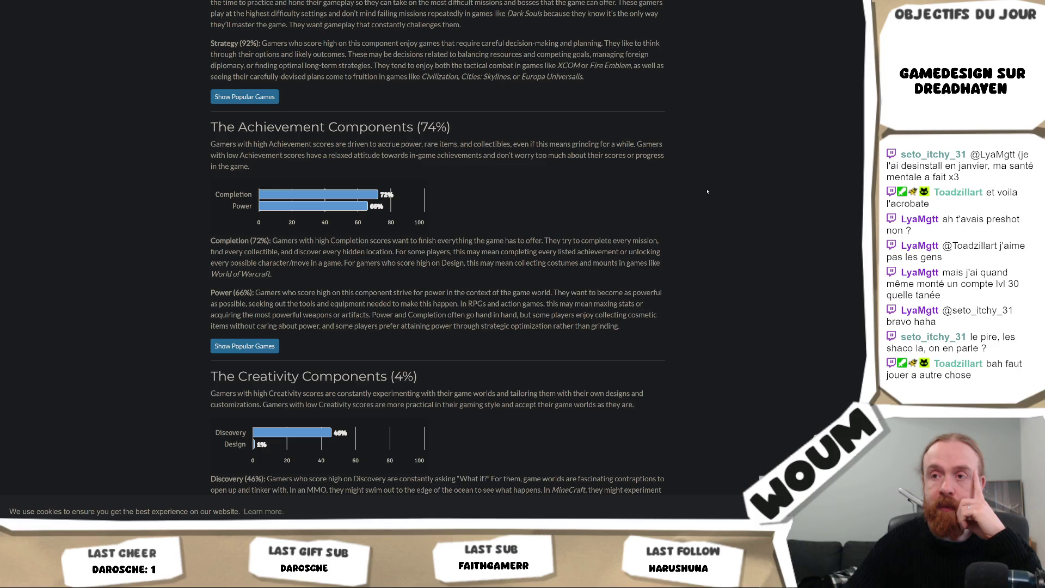
scroll(707, 191, down, 1)
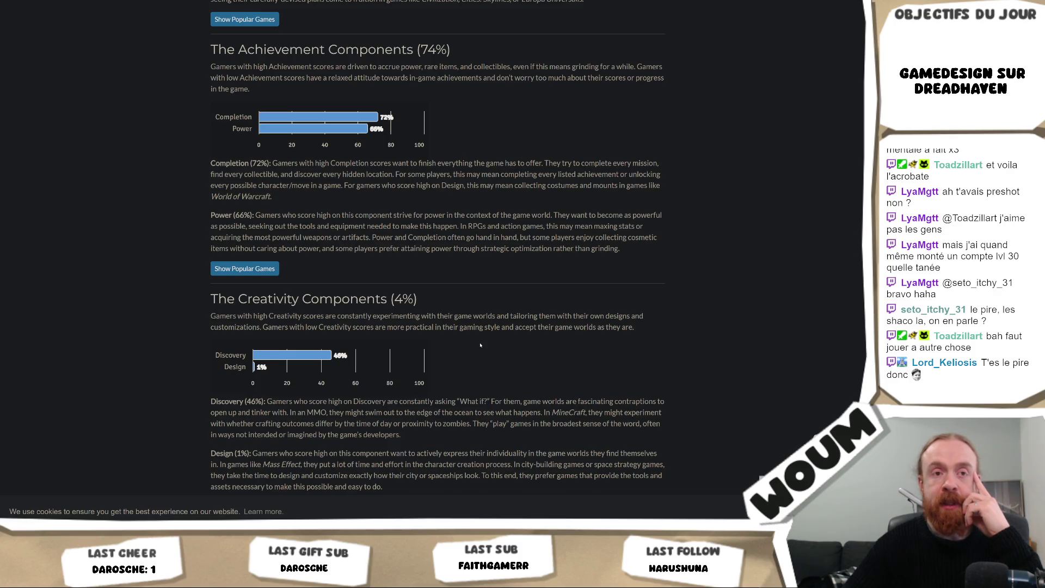
scroll(535, 294, down, 3)
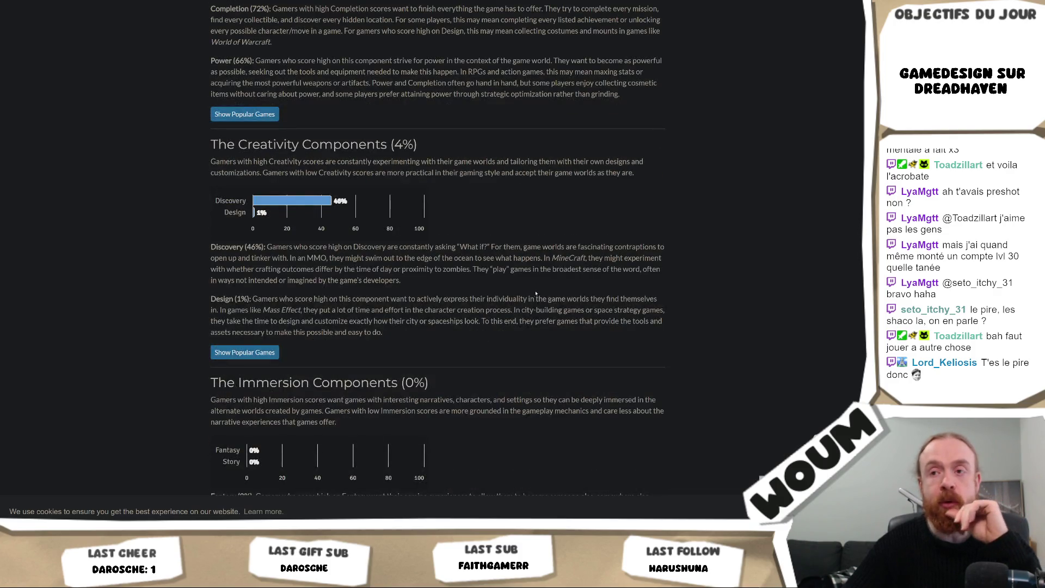
scroll(550, 280, down, 2)
scroll(550, 280, down, 2)
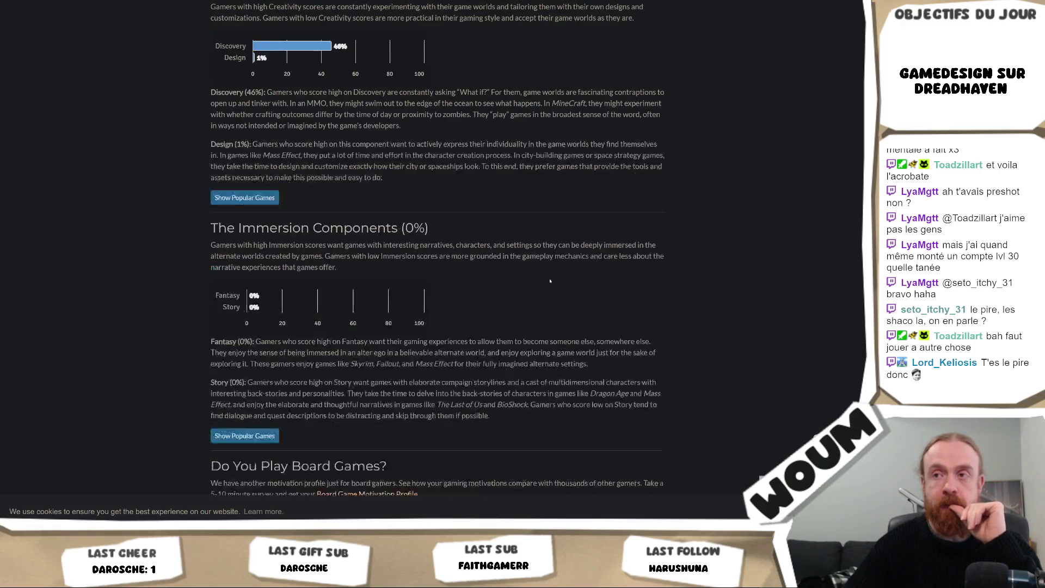
drag(343, 227, 421, 256)
scroll(550, 261, down, 3)
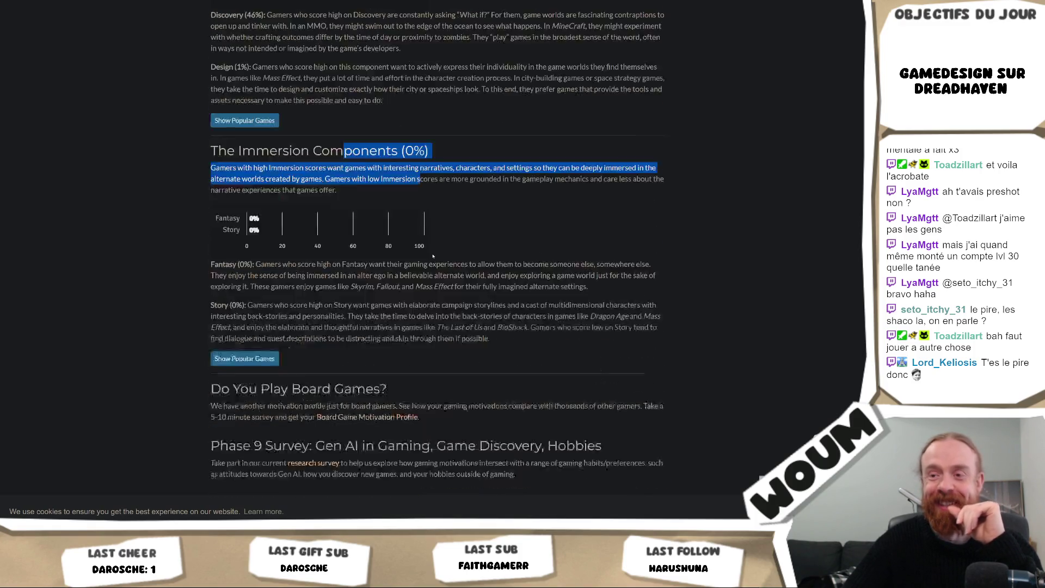
scroll(661, 277, down, 2)
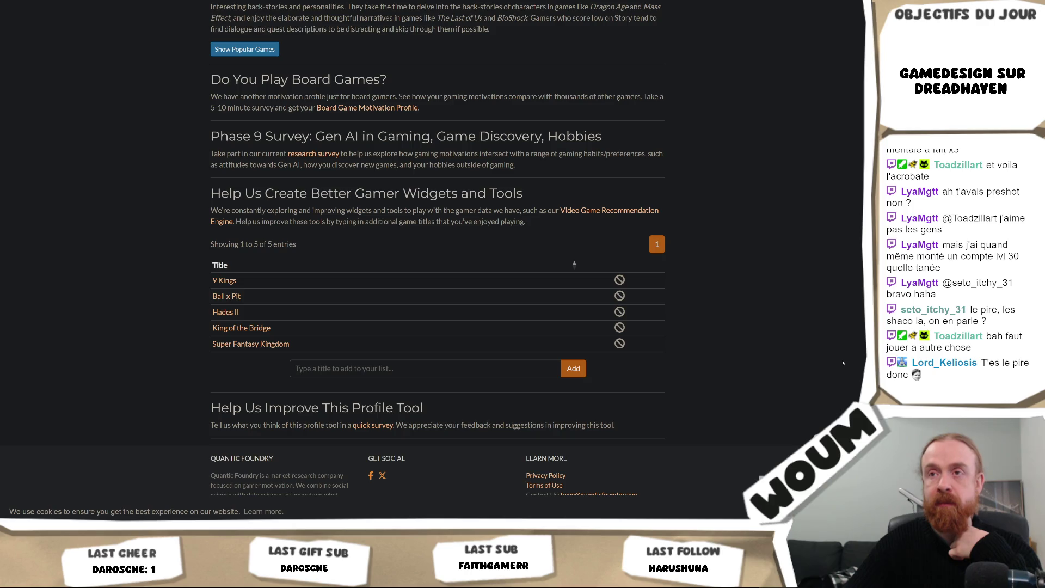
scroll(842, 362, up, 20)
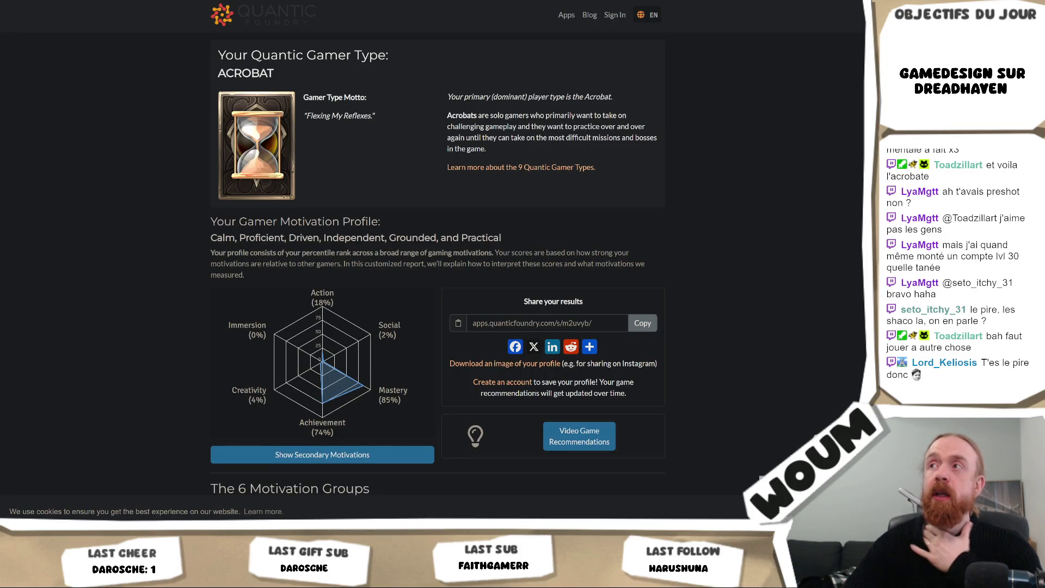
Read the Acrobat entry in the 9 Quantic Gamer Types article, then return to Unity.
click(521, 167)
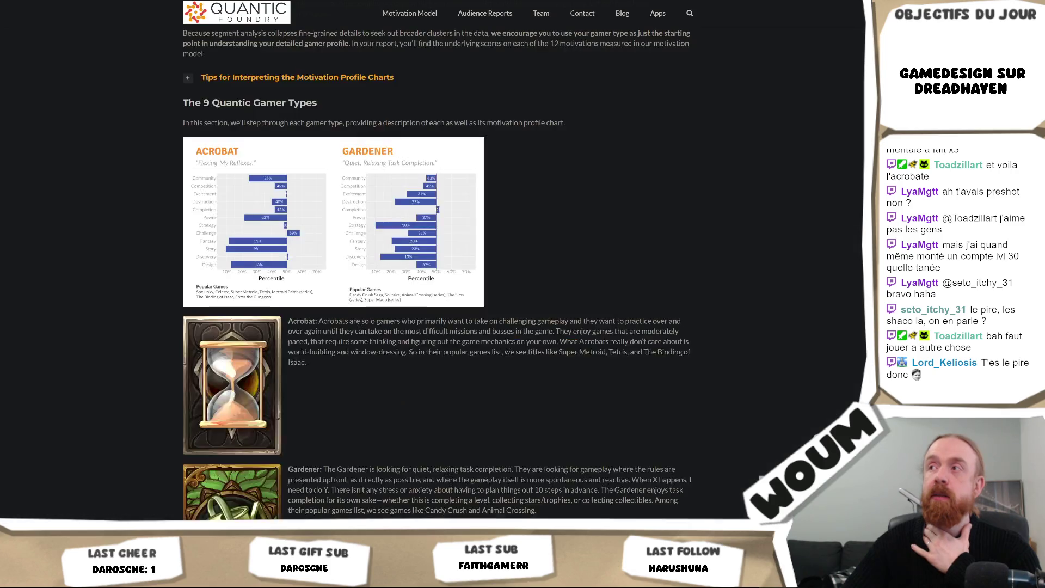
triple_click(359, 322)
triple_click(358, 321)
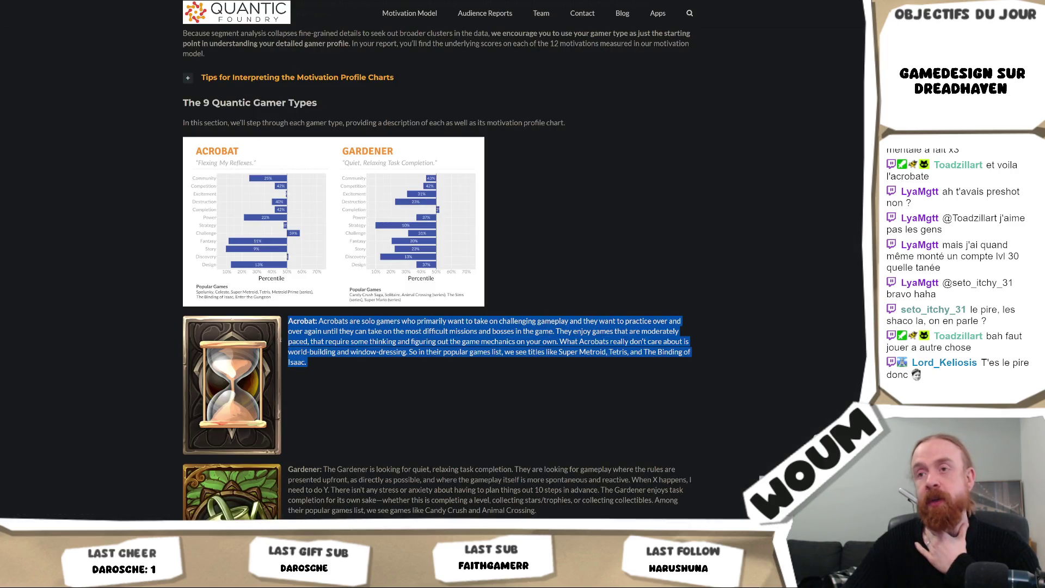
double_click(300, 322)
click(303, 354)
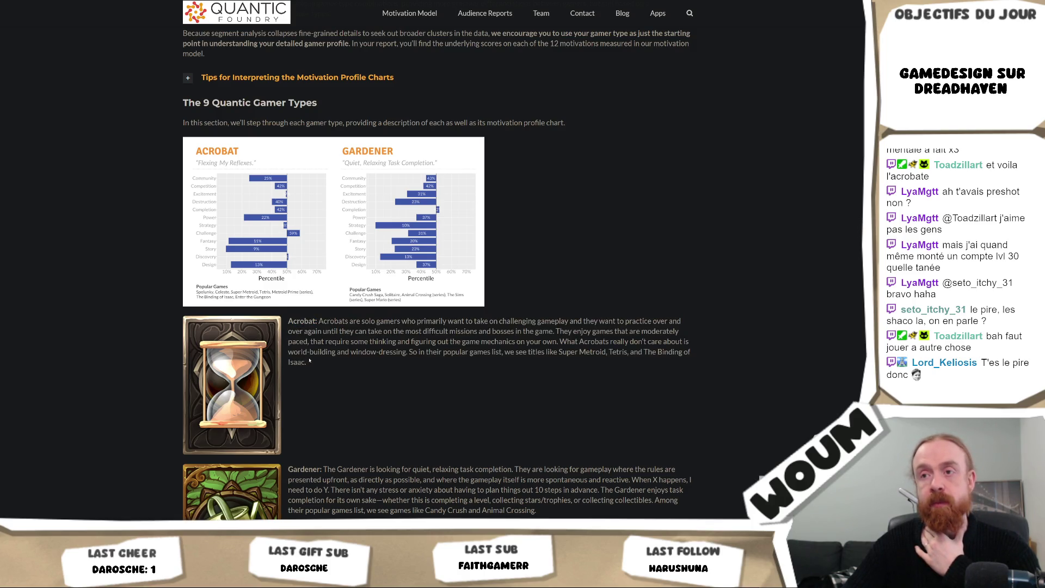
scroll(313, 364, down, 2)
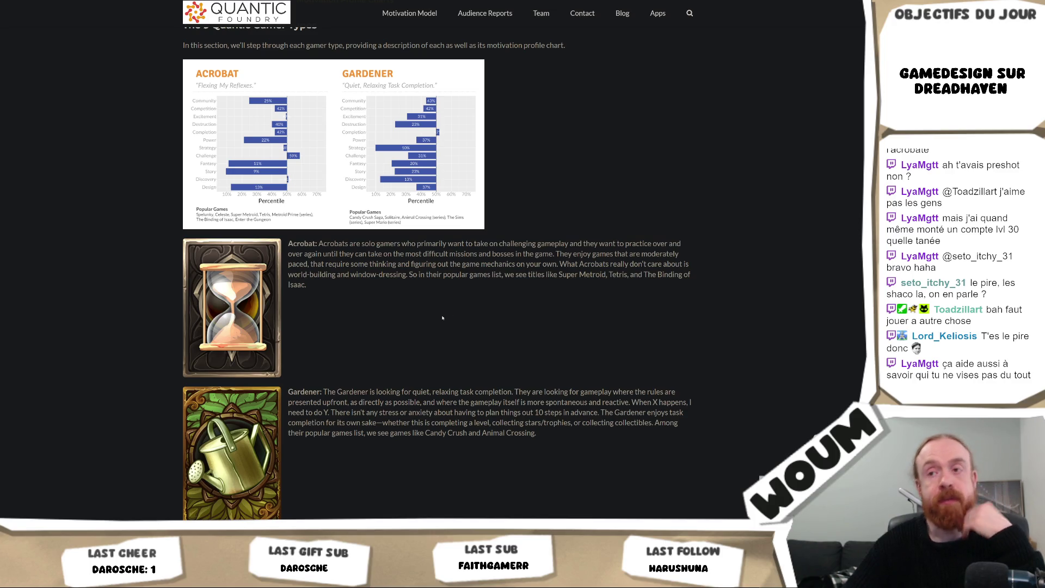
scroll(439, 327, down, 5)
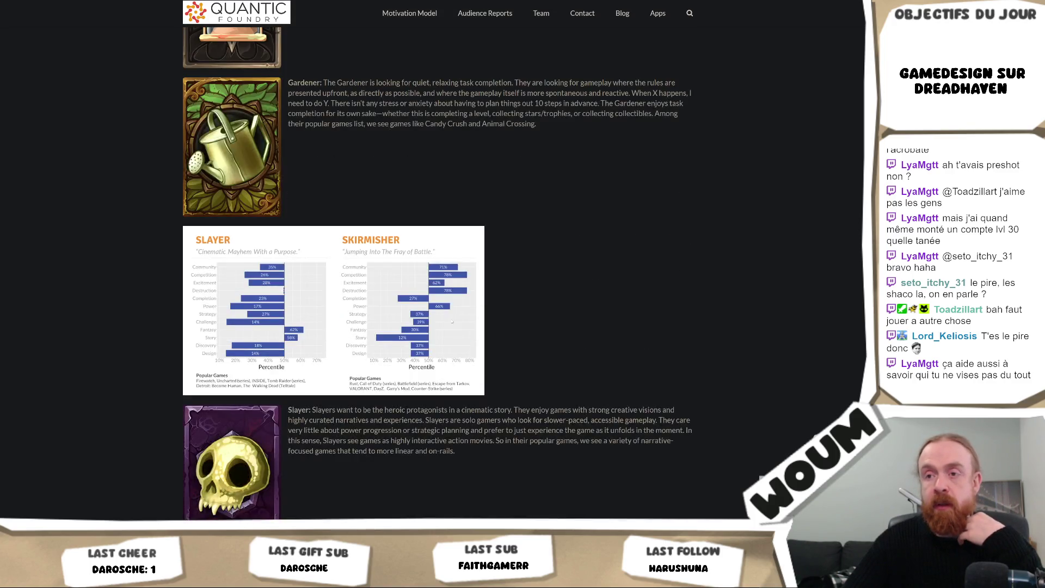
scroll(451, 320, up, 7)
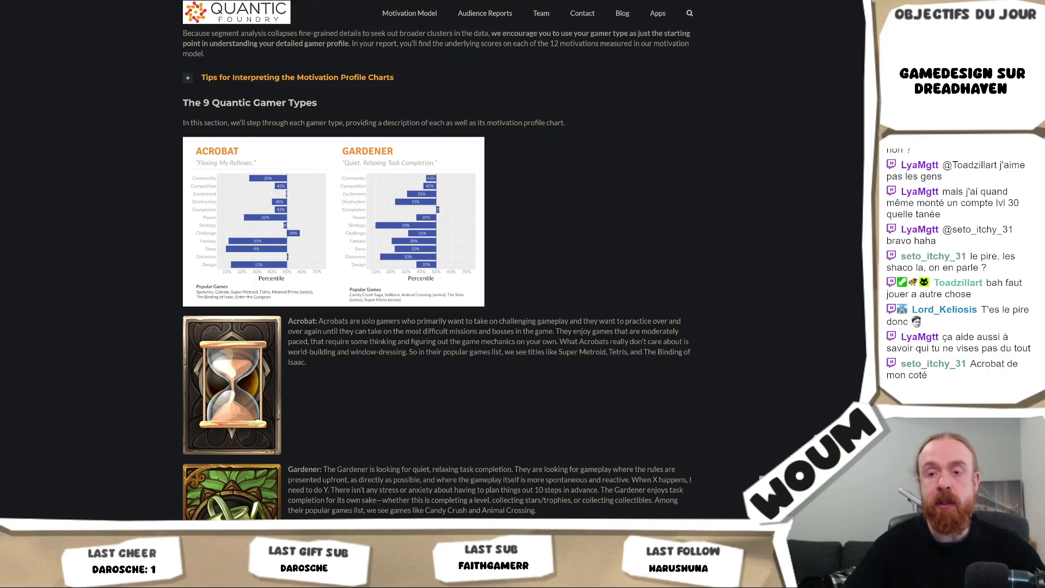
key(alt+Tab)
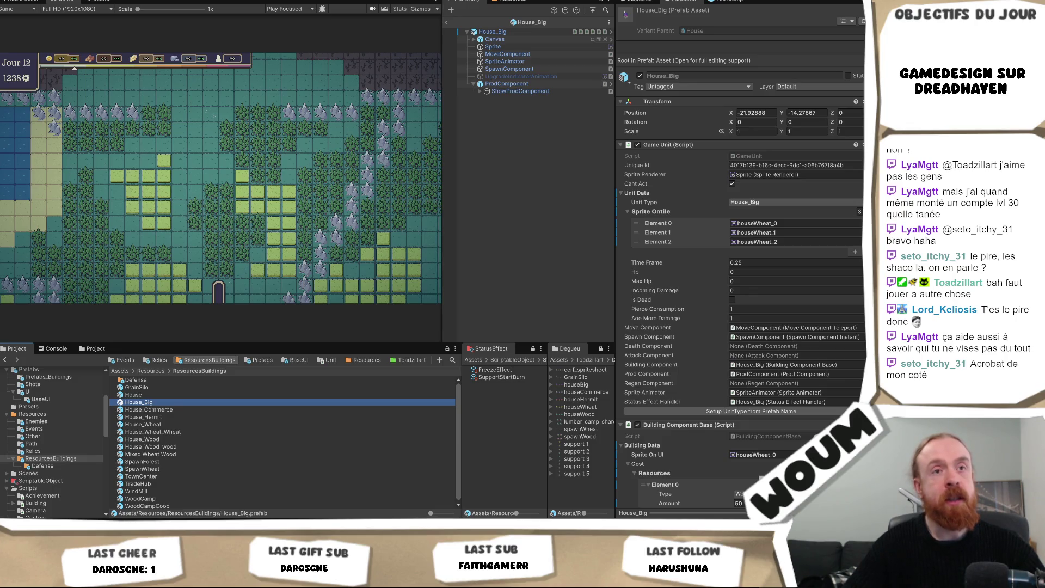
Switch between the article and Unity, then widen the Game view slightly.
key(alt+Tab)
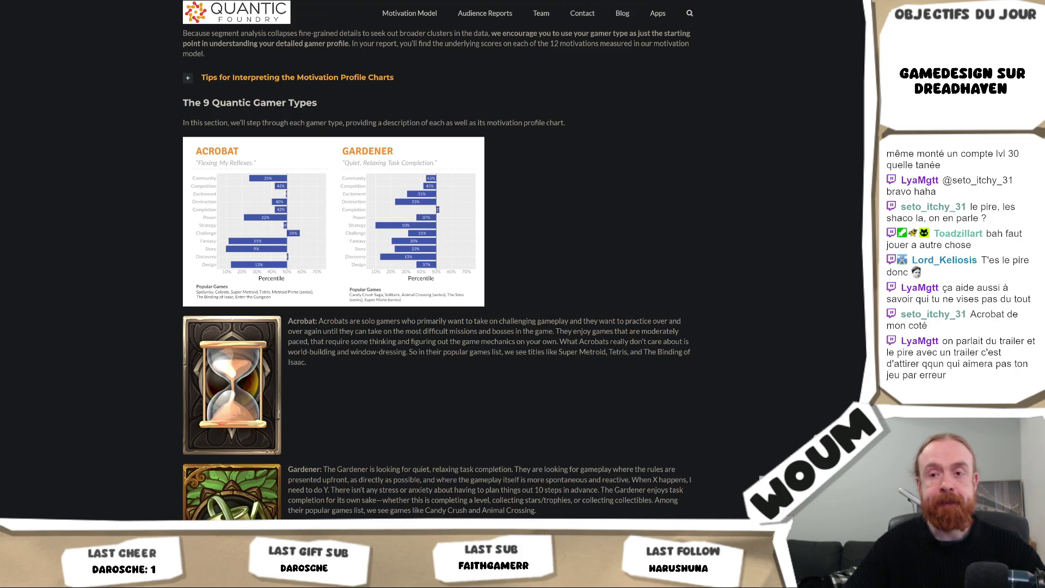
key(alt+Tab)
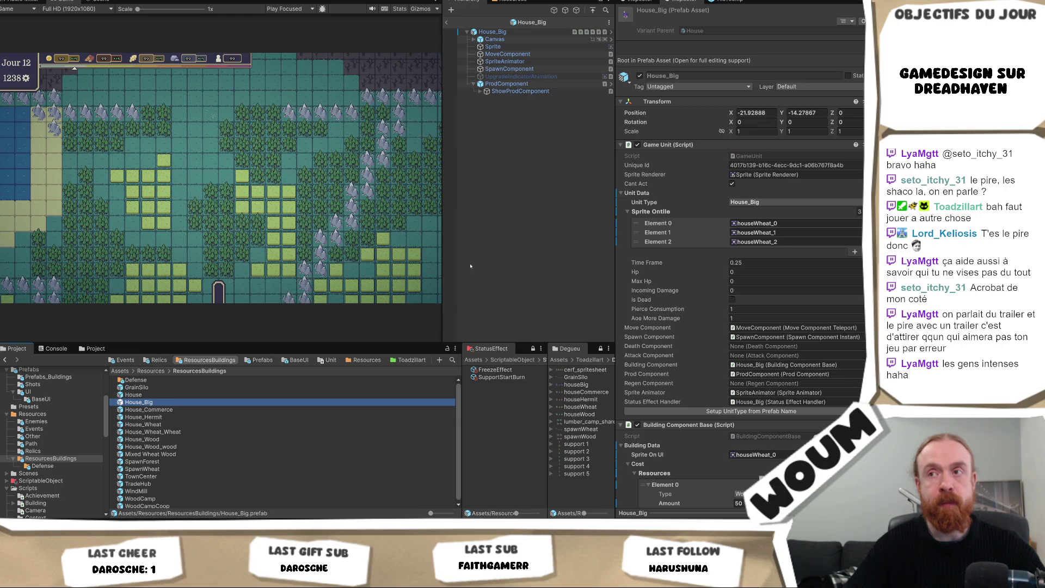
drag(442, 277, 456, 278)
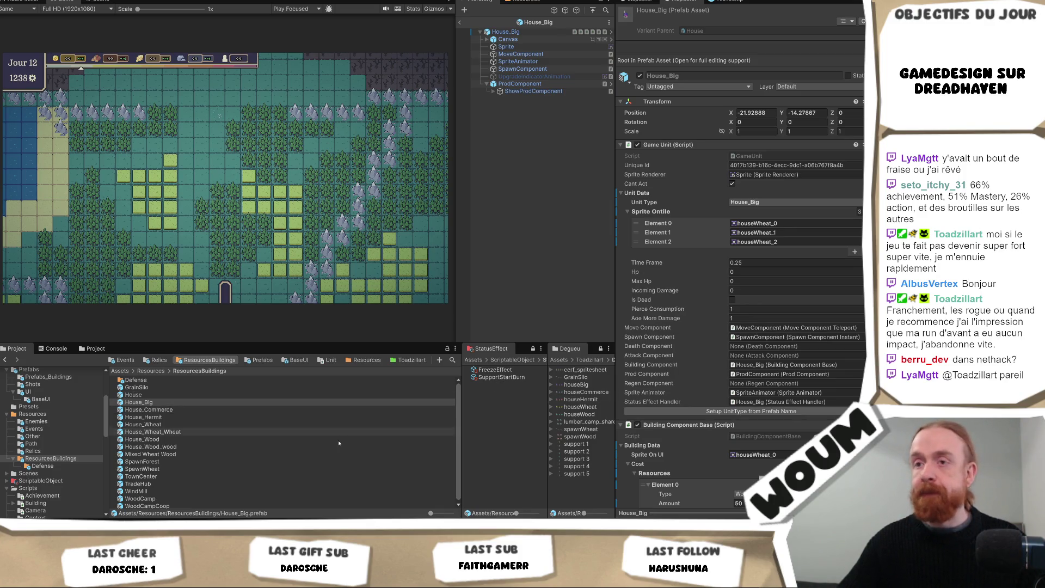
Put the House_Big Project entry into rename mode, then bring up the Obsidian design notes.
click(158, 402)
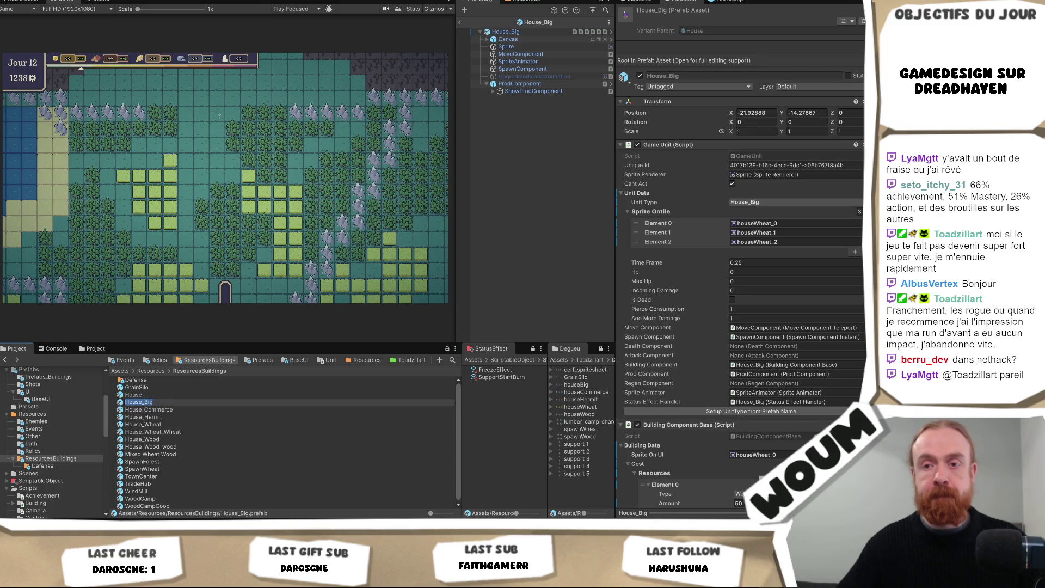
key(alt+Tab)
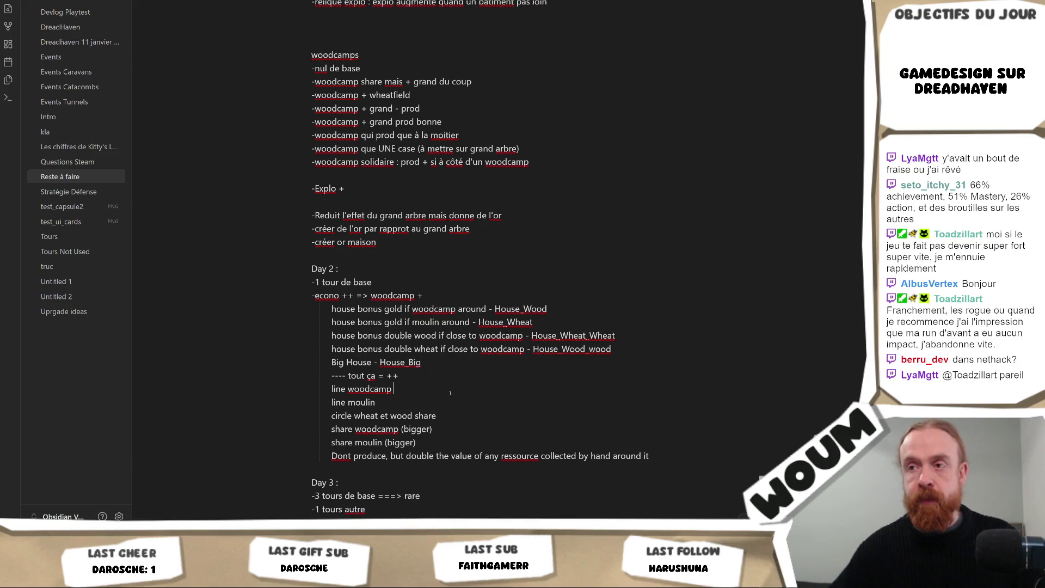
Return to Unity and select the WoodCamp prefab in the Project window.
key(alt+Tab)
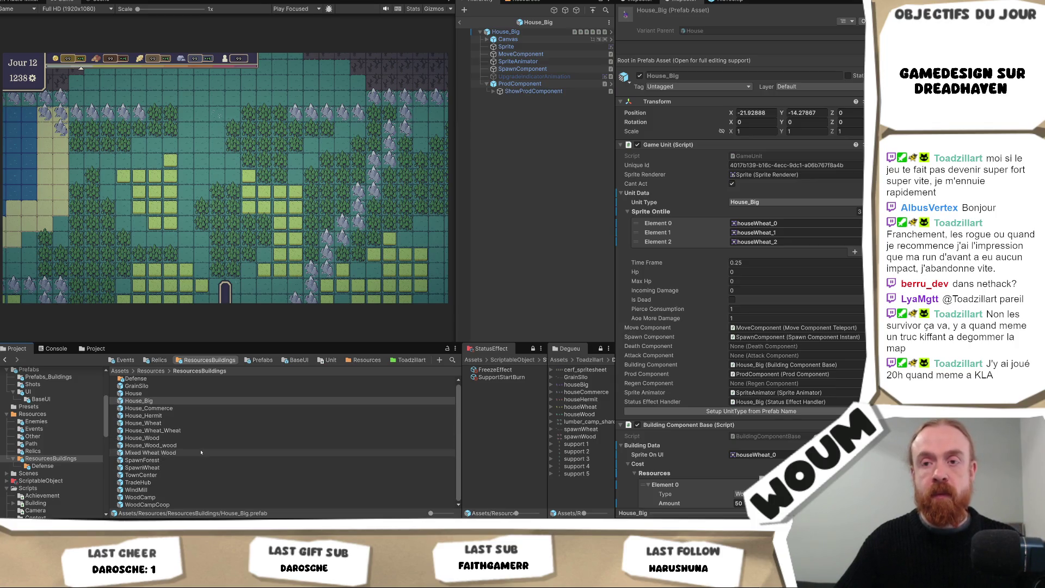
click(178, 498)
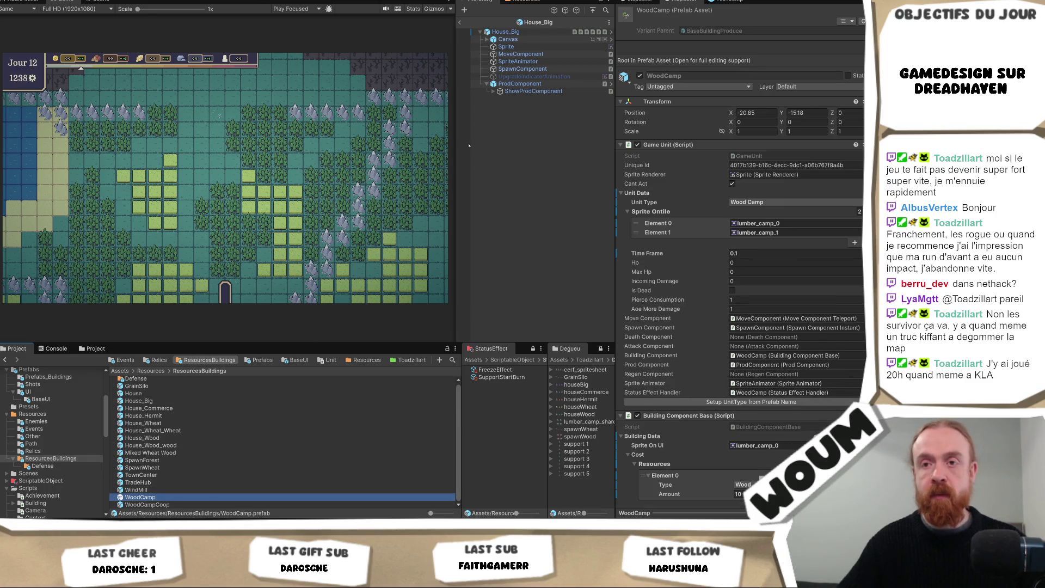
Exit prefab mode, drag a WoodCamp instance into the scene and copy its name into Visual Studio.
click(461, 23)
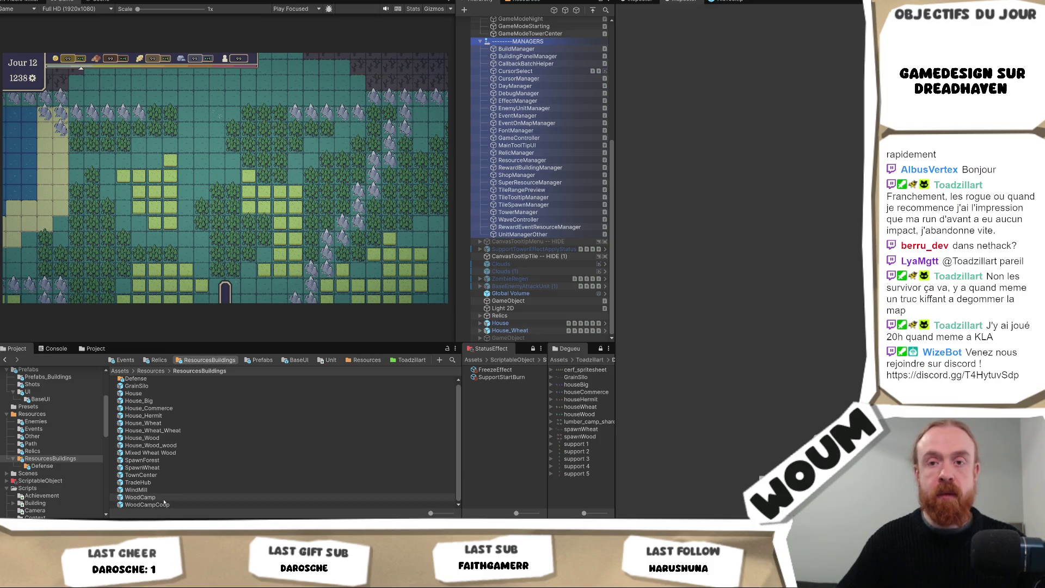
mouse_move(163, 502)
mouse_down()
mouse_move(534, 302)
mouse_move(535, 322)
mouse_up()
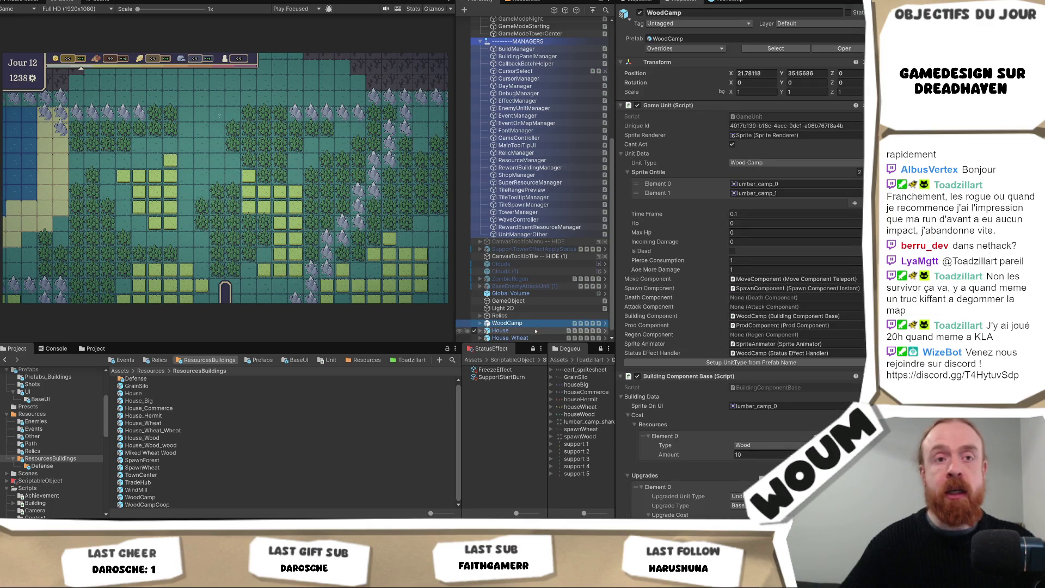
key(F2)
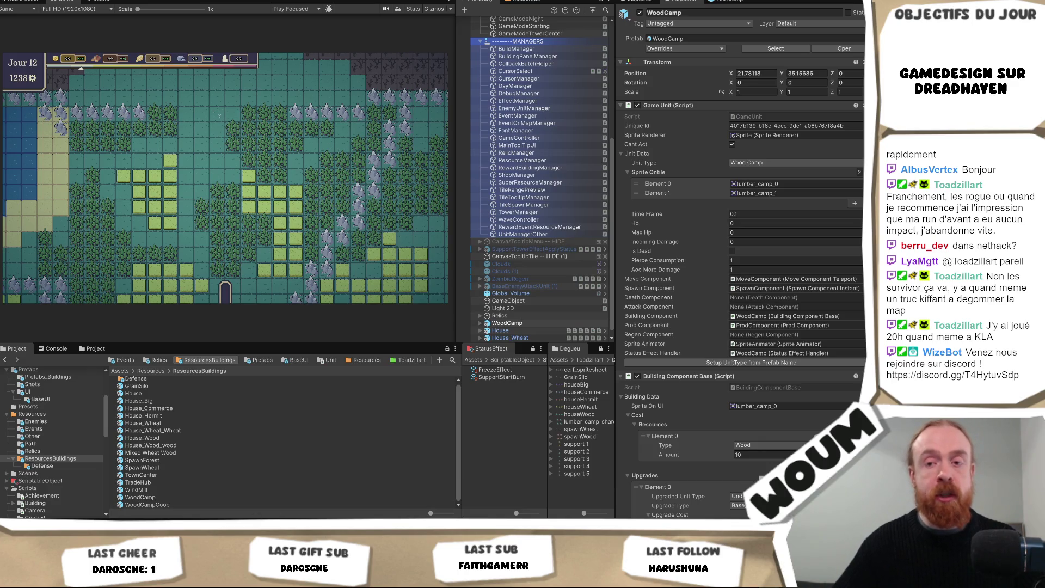
key(Return)
key(alt+Tab)
click(386, 143)
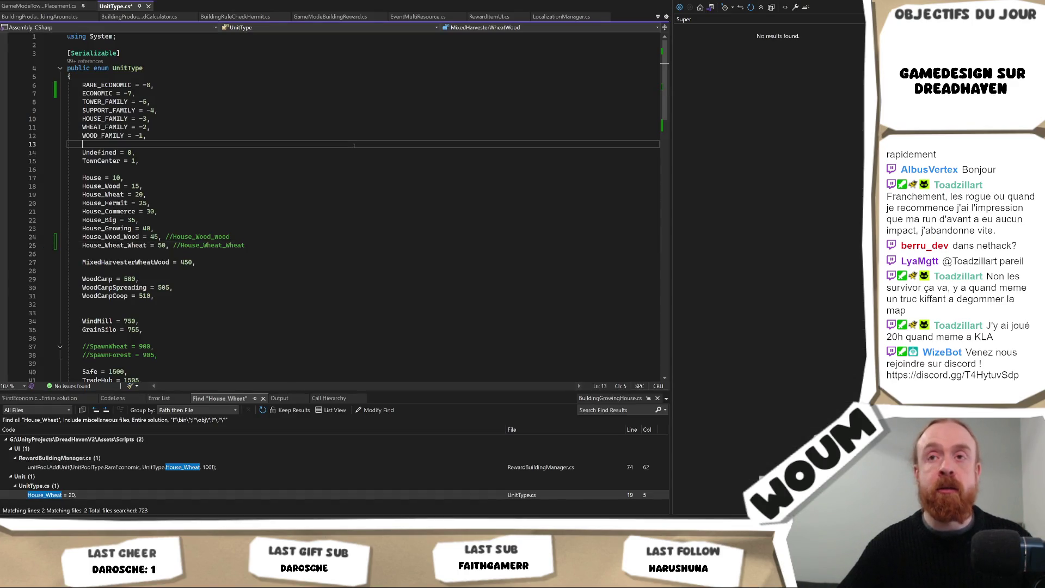
Save UnitType.cs and clean up the trailing comments on enum lines 24 and 25.
key(ctrl+s)
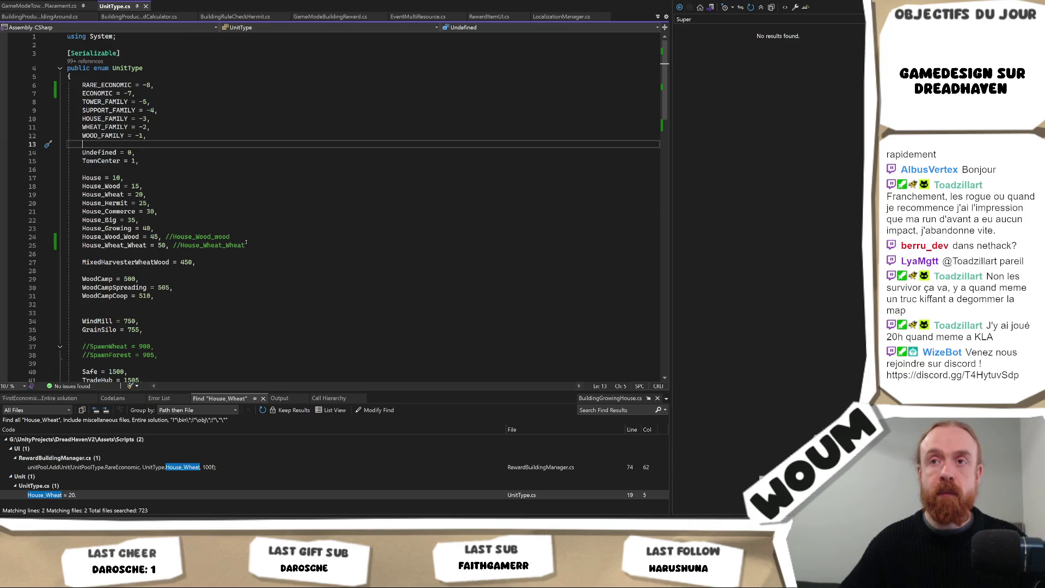
mouse_move(248, 239)
mouse_down()
mouse_move(87, 239)
mouse_move(162, 239)
mouse_up()
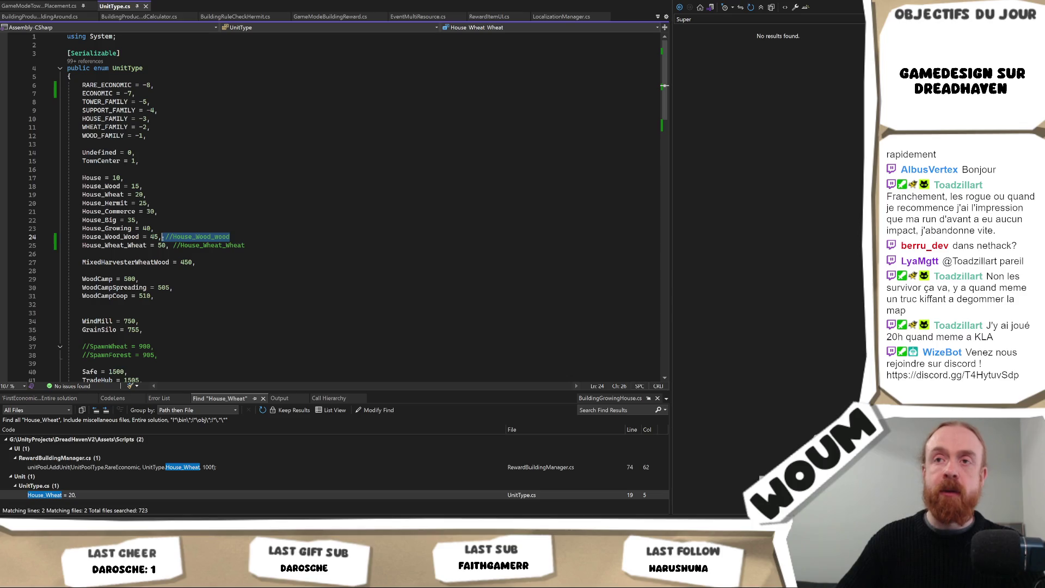
key(Delete)
drag(245, 245, 167, 246)
text(,)
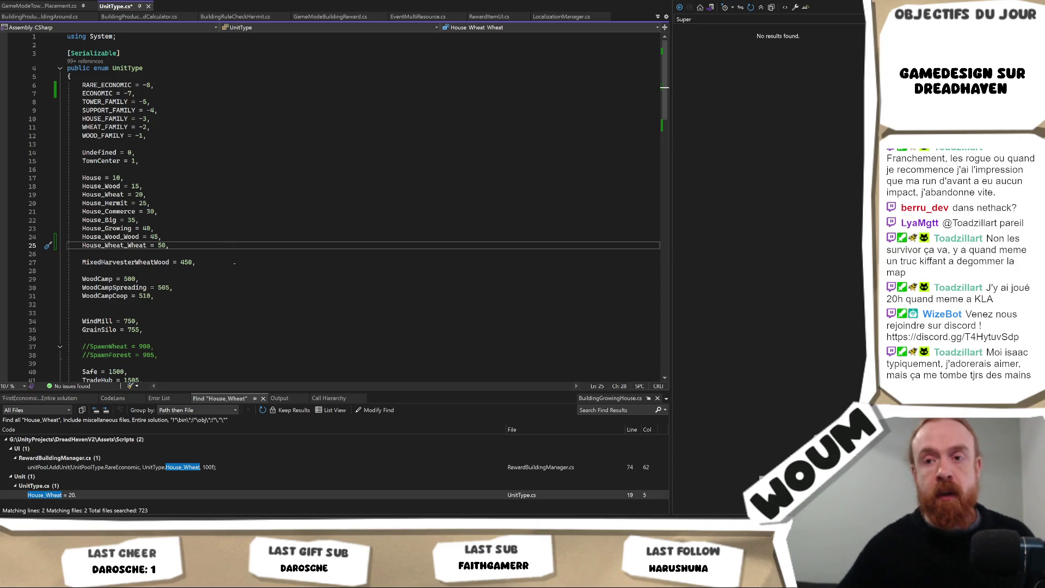
key(alt+Tab)
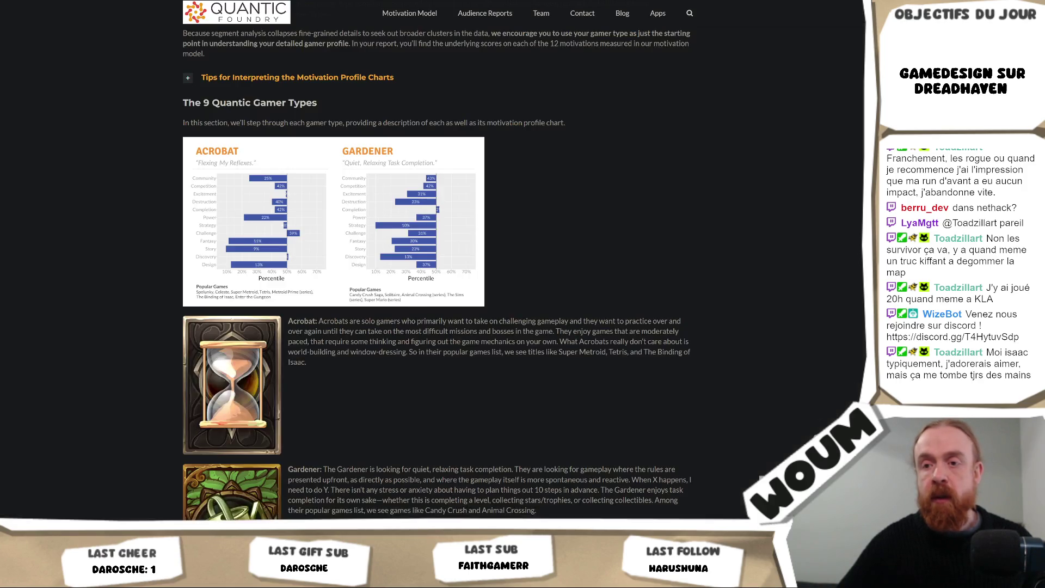
Clear the 'duck' Steam search and scroll to the Kitty's Last Adventure buy and bundle offers.
key(alt+Tab)
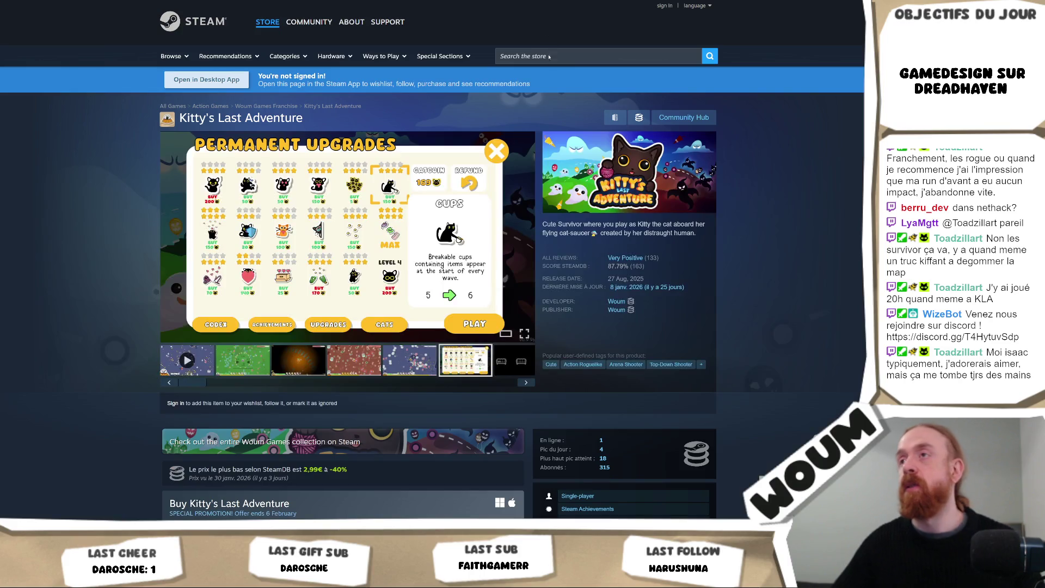
click(549, 56)
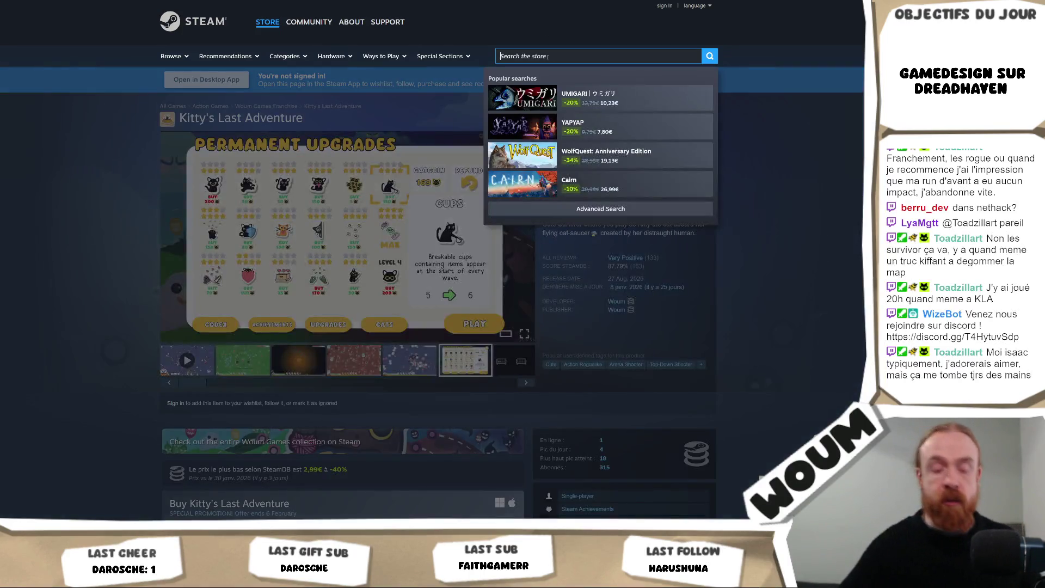
text(duck)
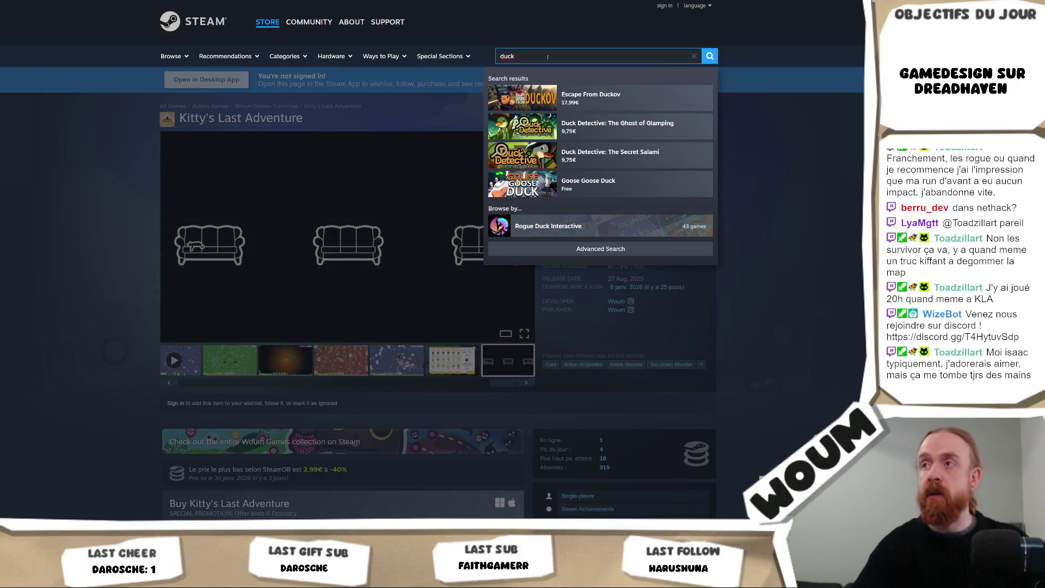
key(BackSpace)
key(BackSpace)
key(BackSpace)
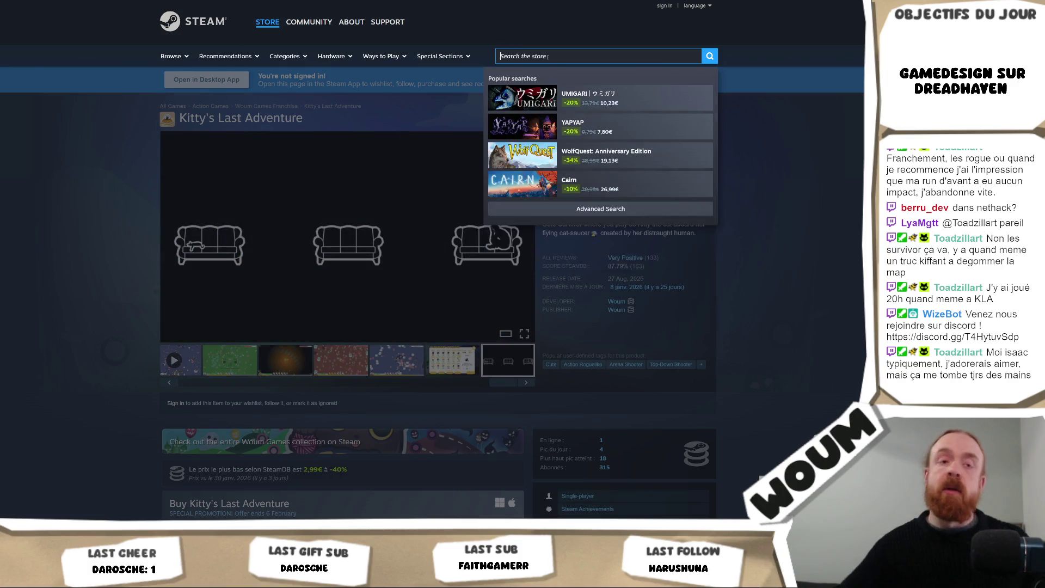
click(791, 189)
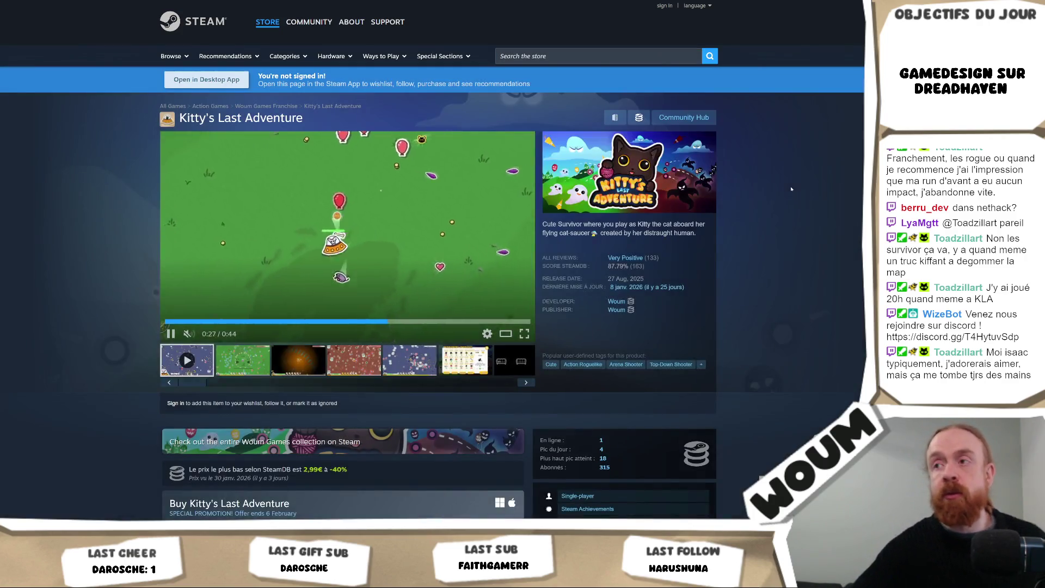
scroll(815, 181, down, 2)
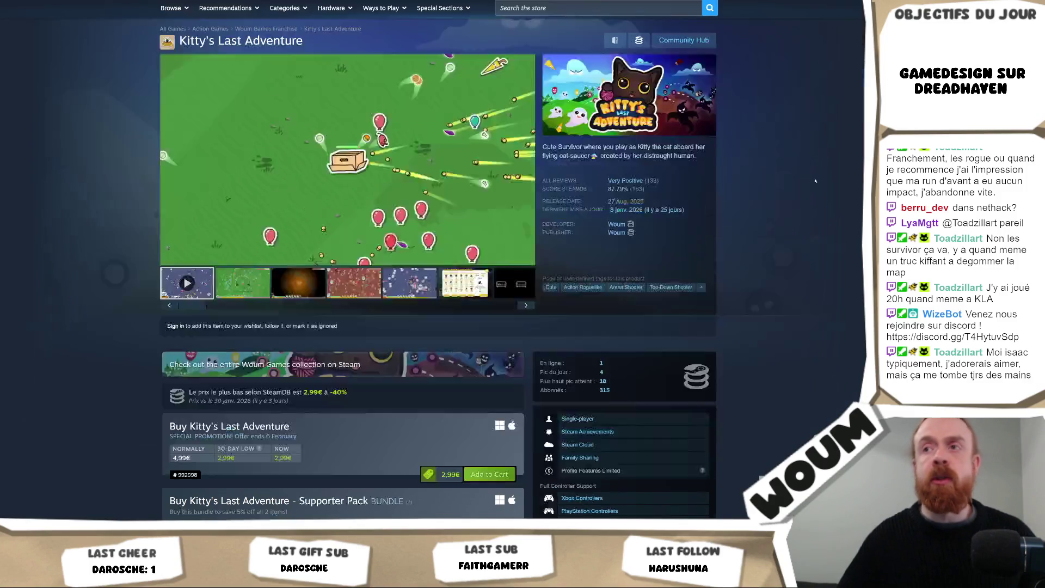
scroll(815, 181, down, 5)
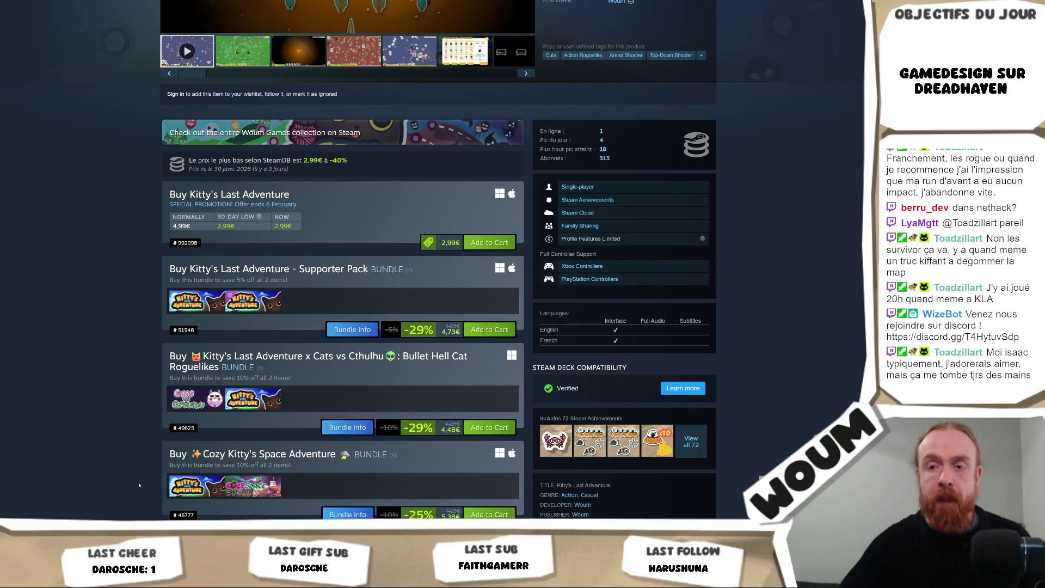
key(alt+Tab)
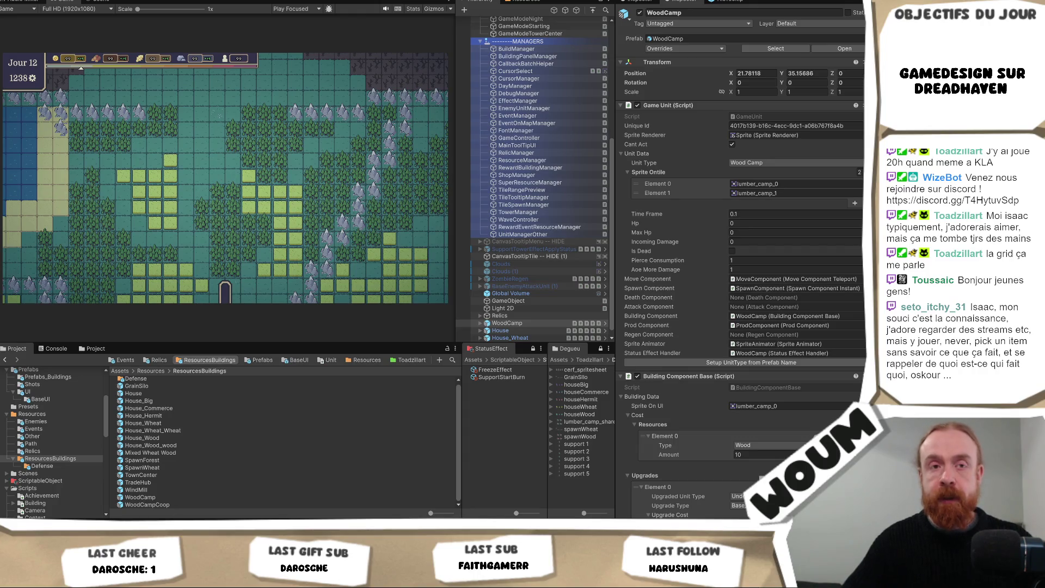
Open the Reste à faire design note and add WindMillLine = 760 under GrainSilo.
mouse_move(175, 521)
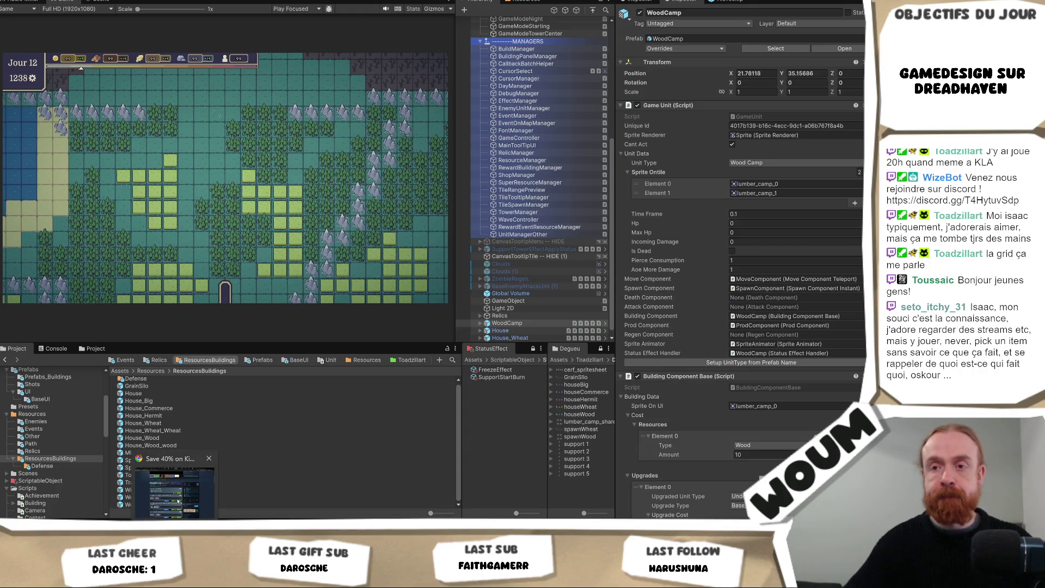
click(175, 492)
key(alt+Tab)
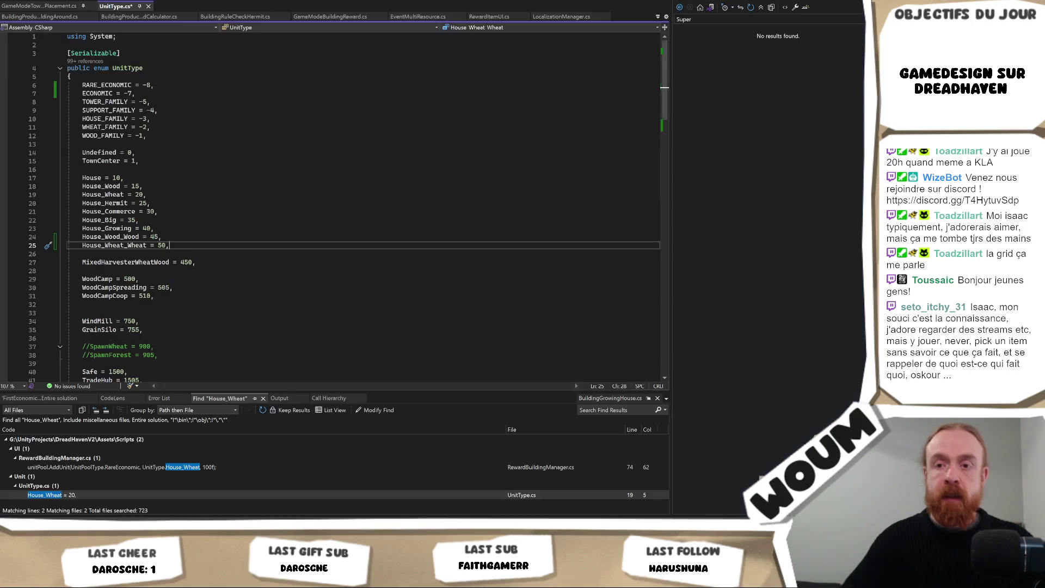
mouse_move(134, 524)
click(134, 490)
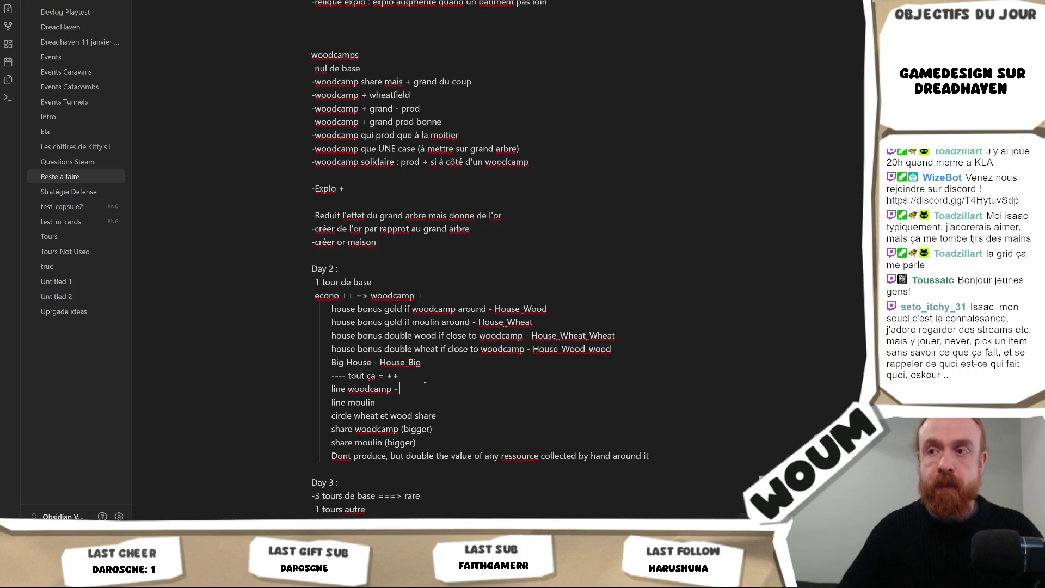
key(alt+Tab)
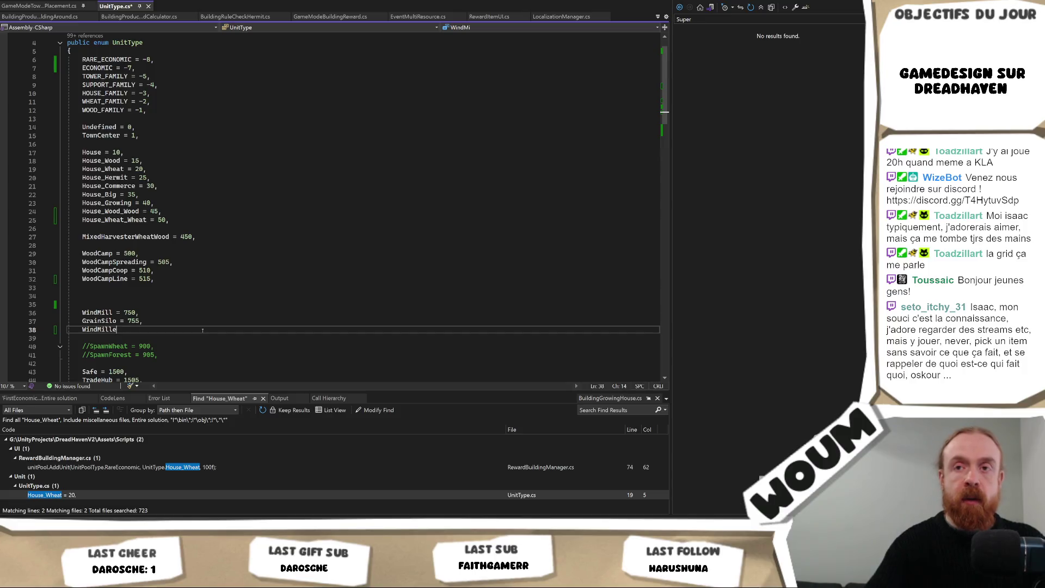
text(Li)
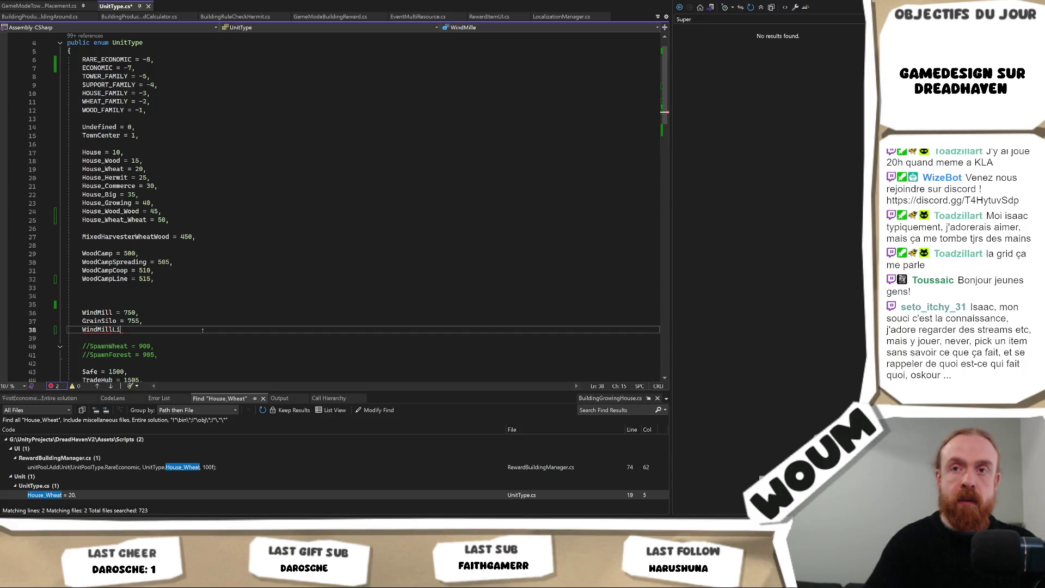
text(ne = 76)
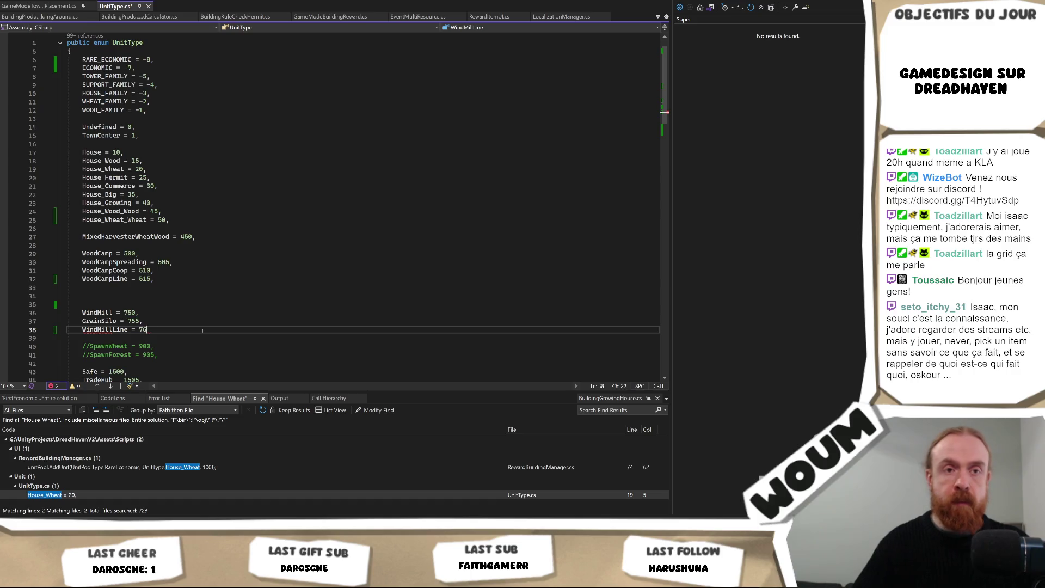
text(0,)
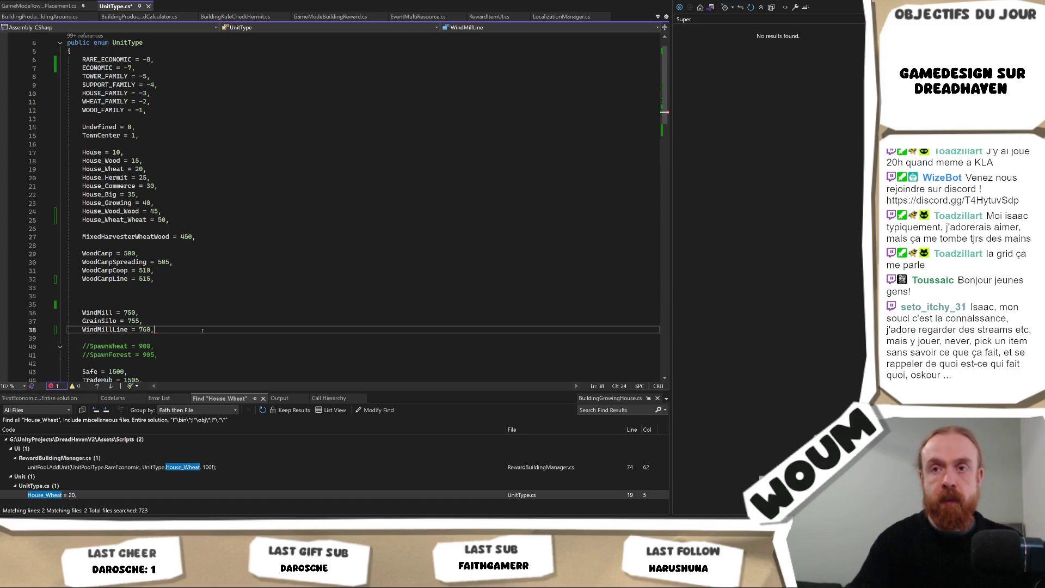
Compare the UnitType entries, including MixedHarvesterWheatWood, against the Obsidian design notes.
key(alt+Tab)
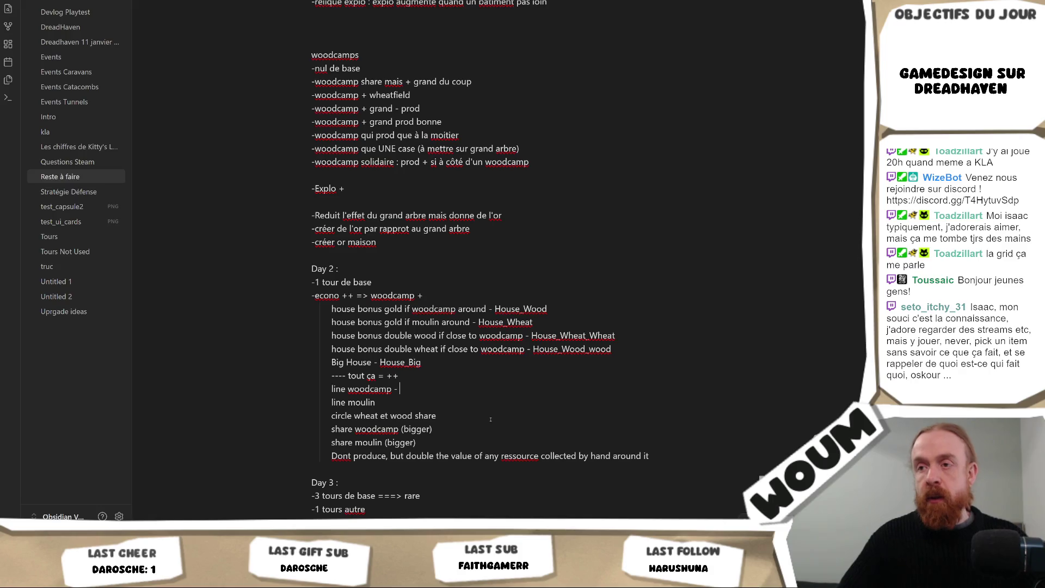
key(alt+Tab)
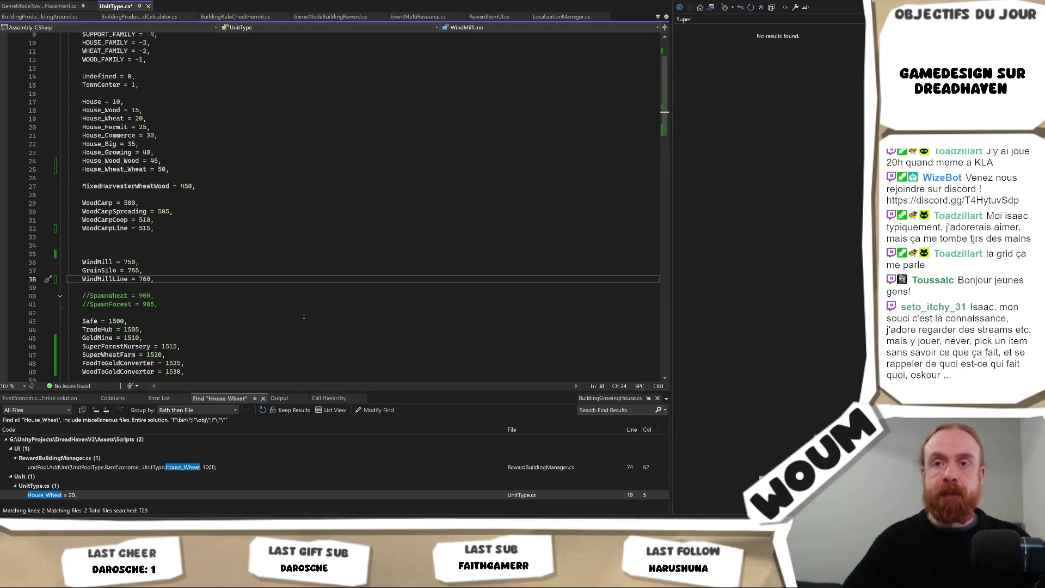
scroll(304, 316, down, 1)
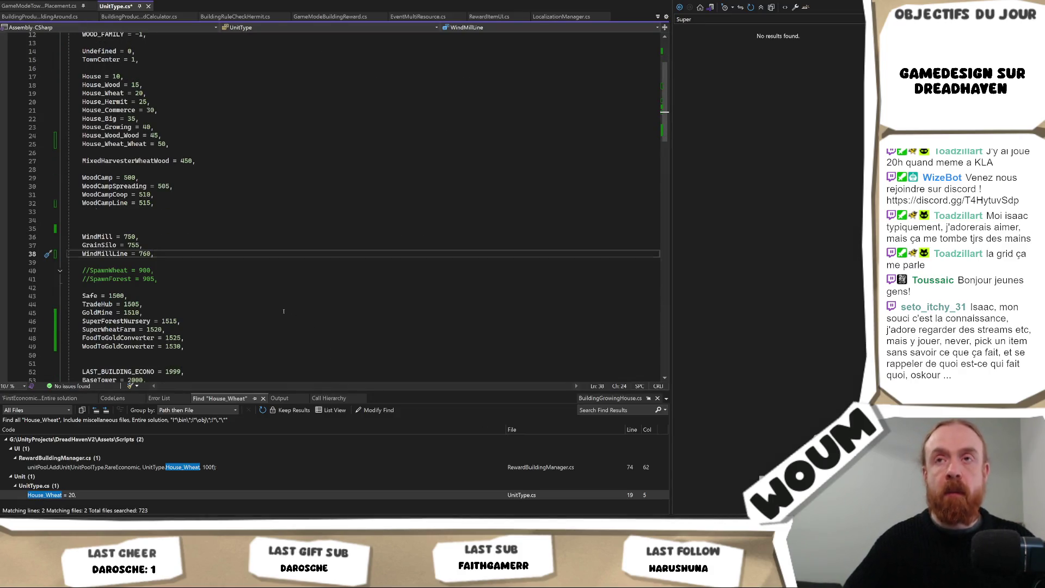
scroll(254, 240, up, 2)
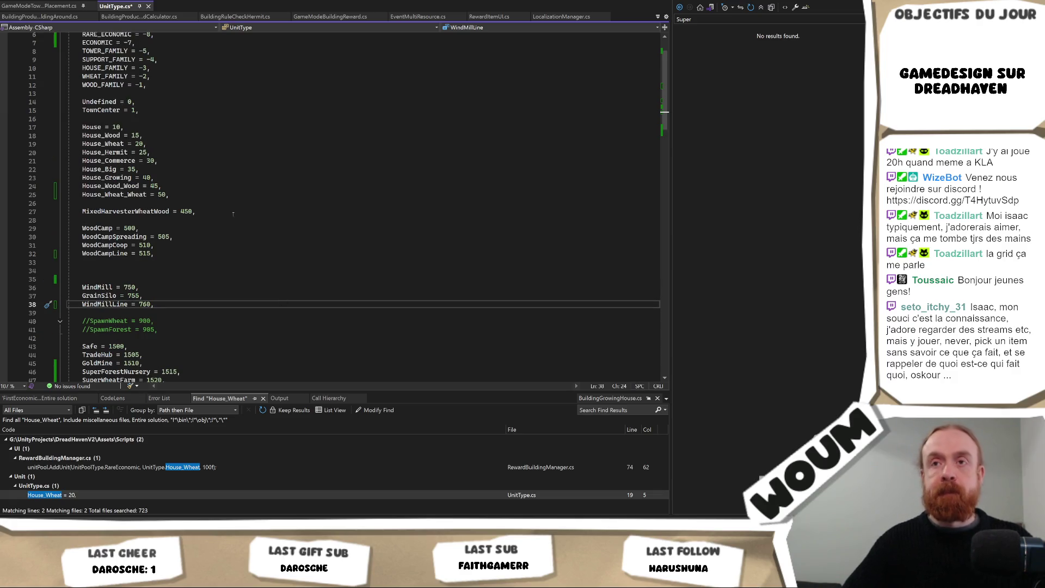
click(233, 213)
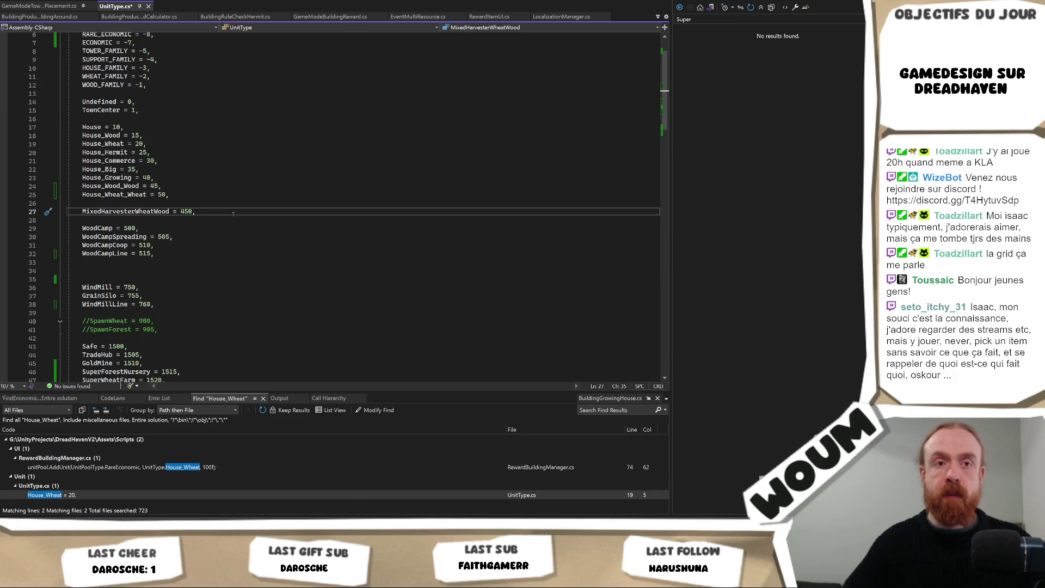
key(alt+Tab)
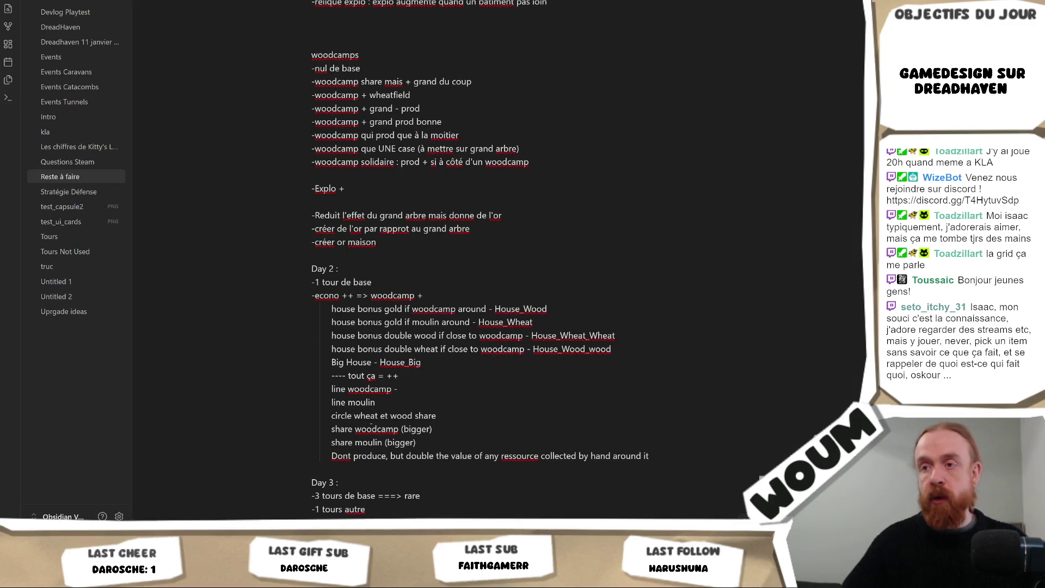
key(alt+Tab)
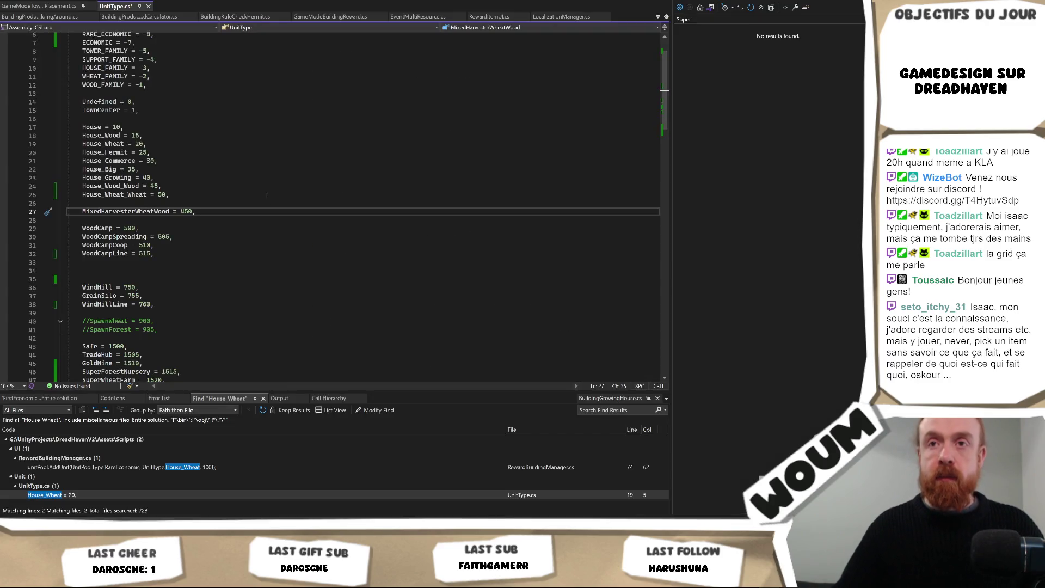
key(alt+Tab)
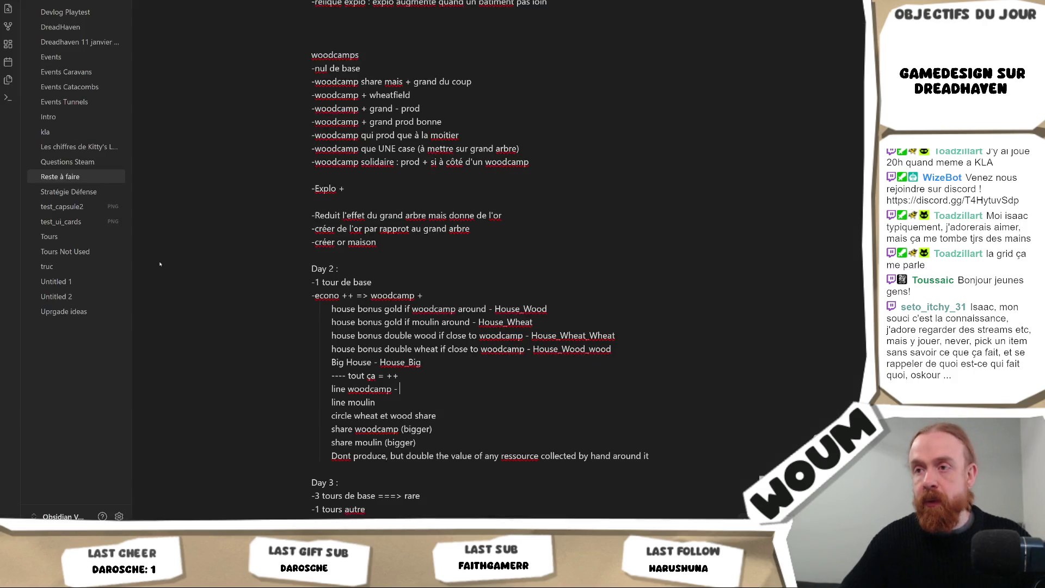
key(alt+Tab)
scroll(175, 304, down, 2)
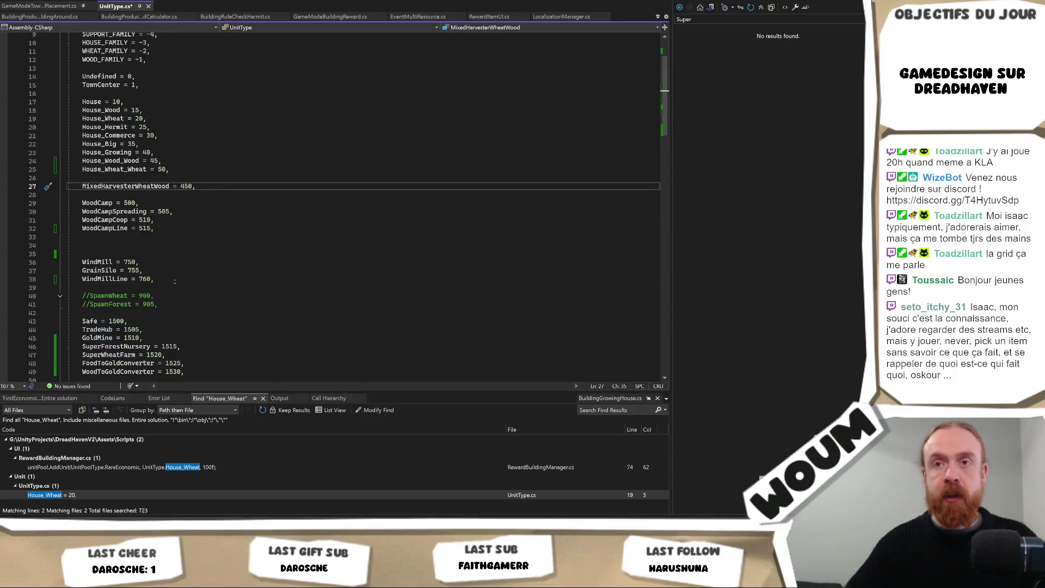
key(alt+Tab)
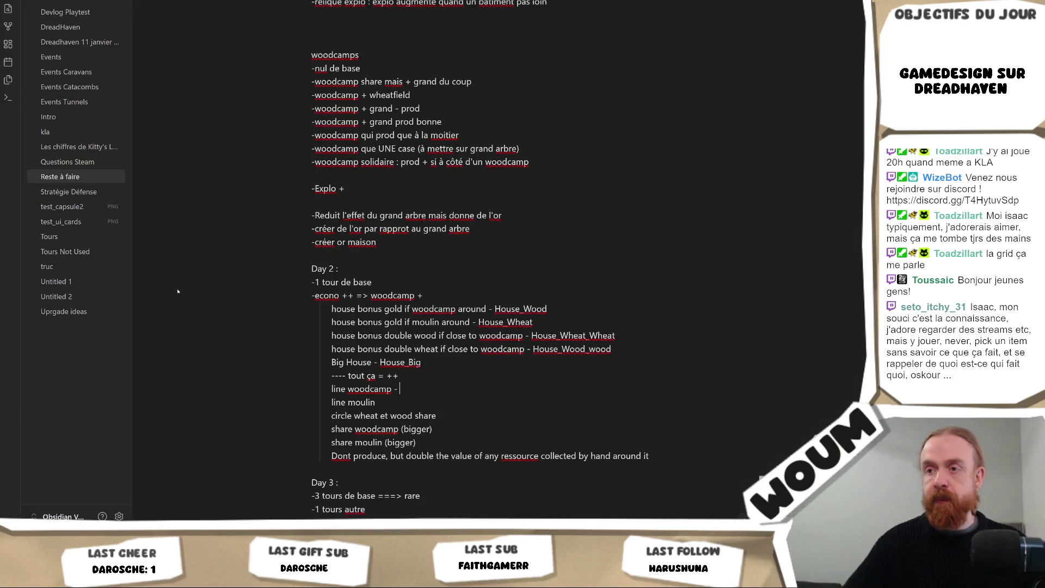
key(alt+Tab)
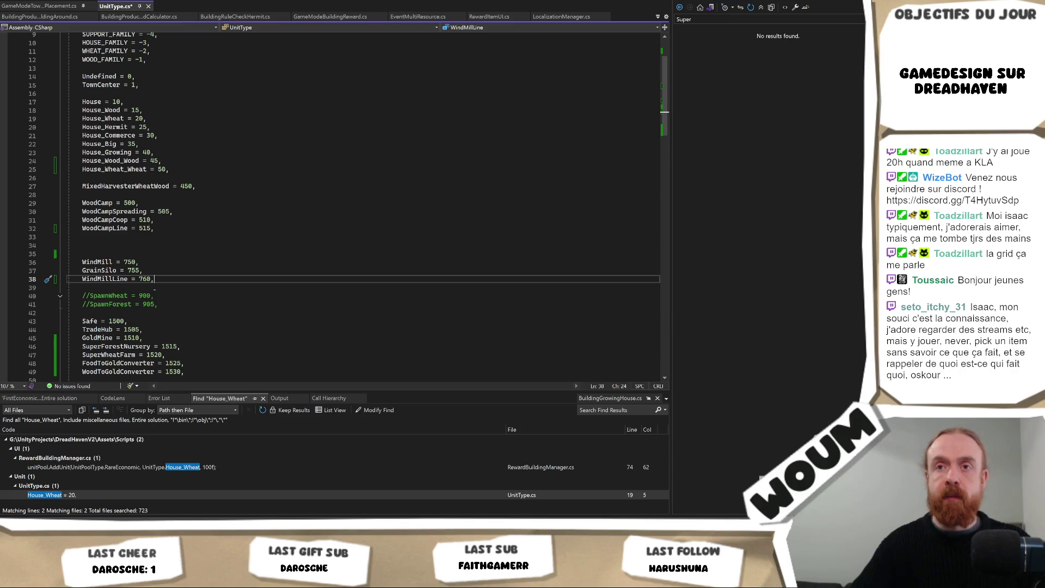
Add WundMillCoop = 765 below WindMillLine and save UnitType.cs.
key(Return)
text(WundM)
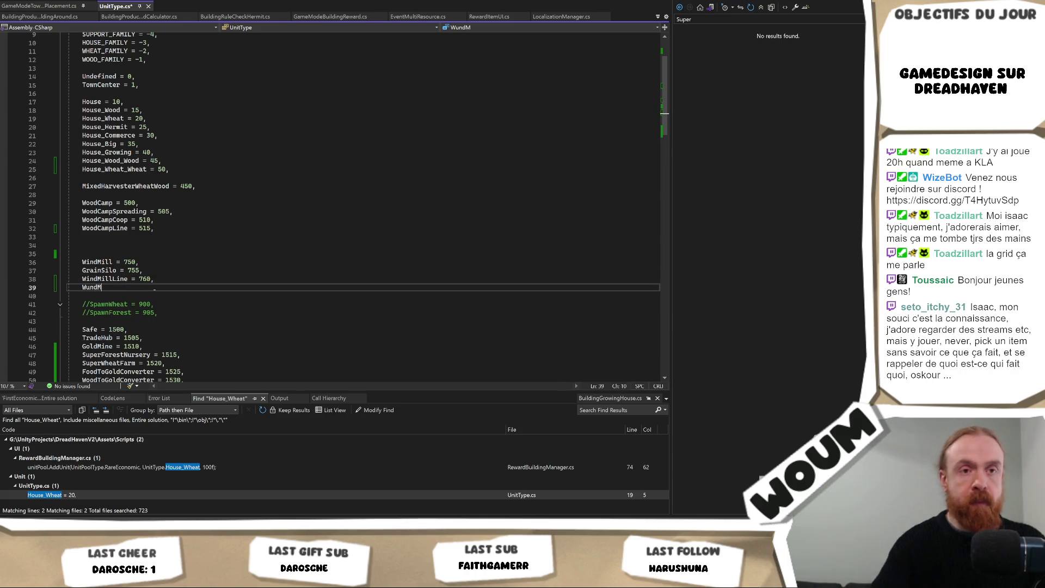
text(illCoop )
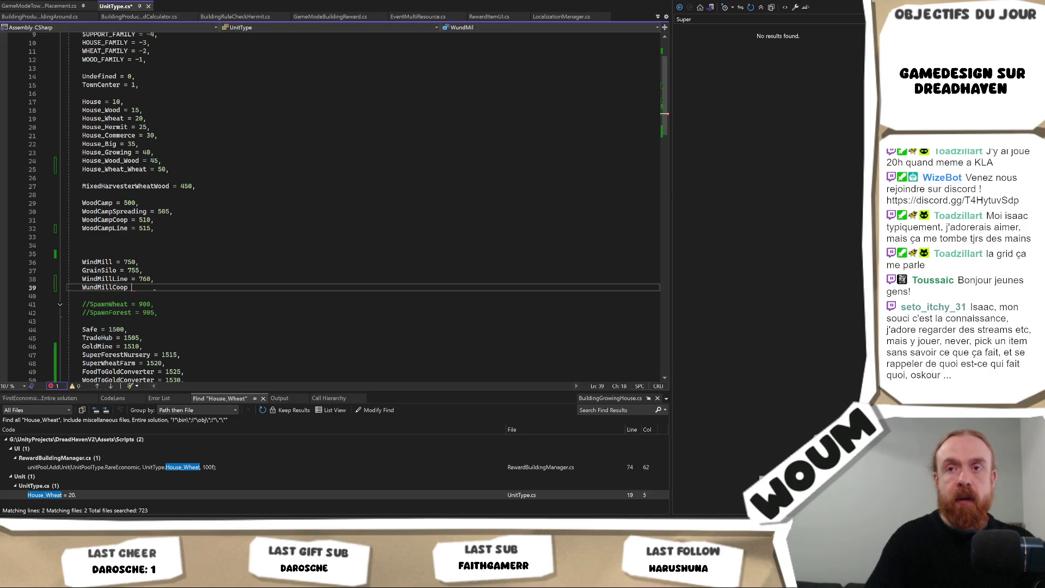
text(= 765)
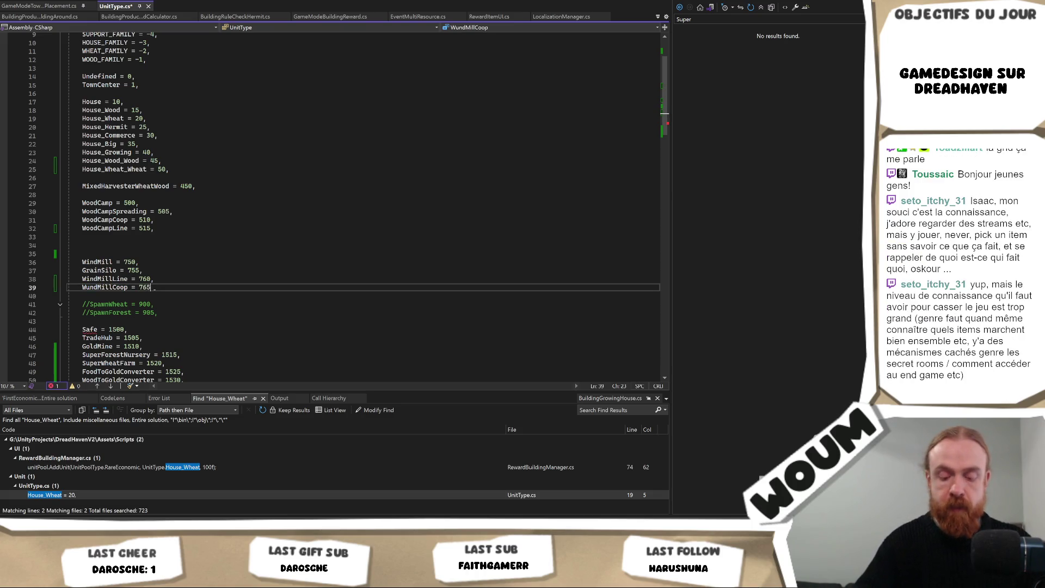
text(,)
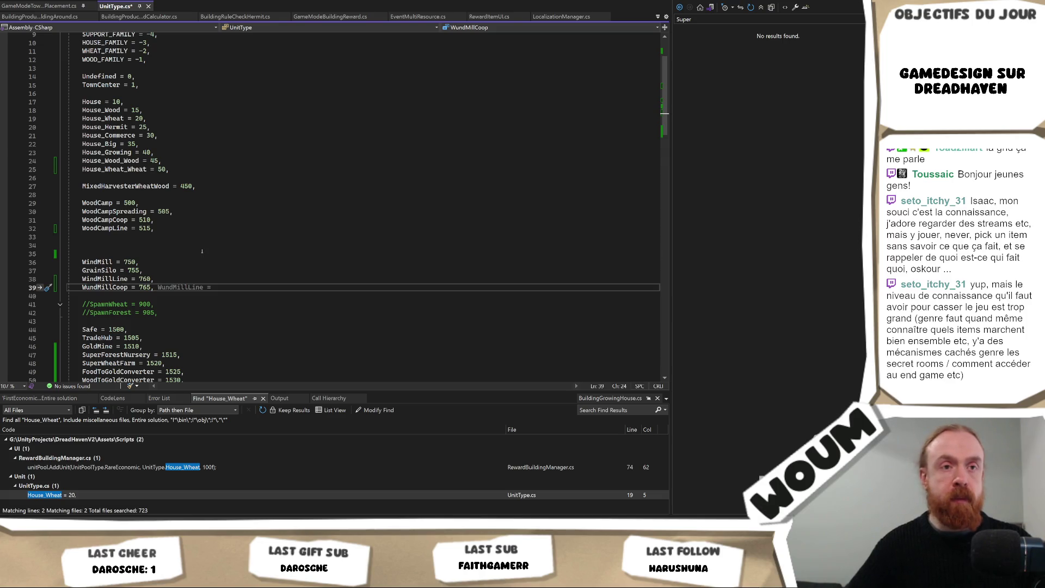
click(191, 252)
key(ctrl+s)
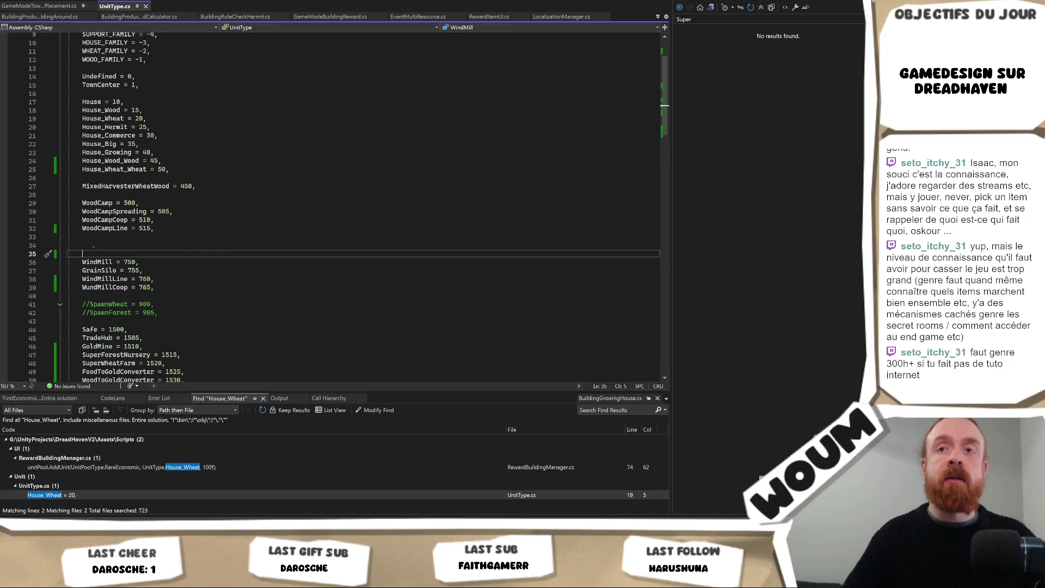
Tidy the blank lines between the WoodCamp and WindMill enum groups, then return to Obsidian.
drag(83, 246, 82, 263)
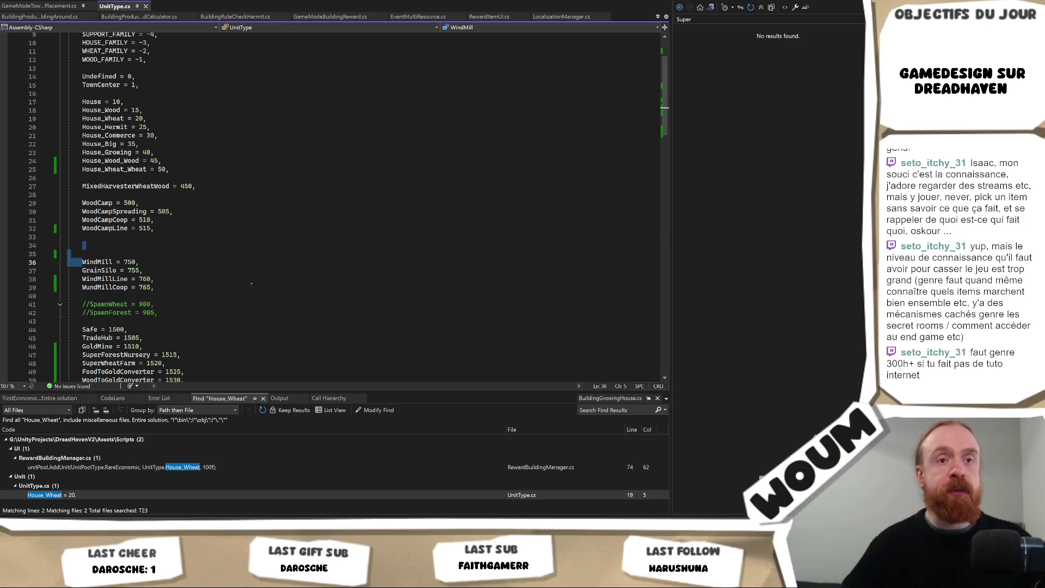
click(282, 296)
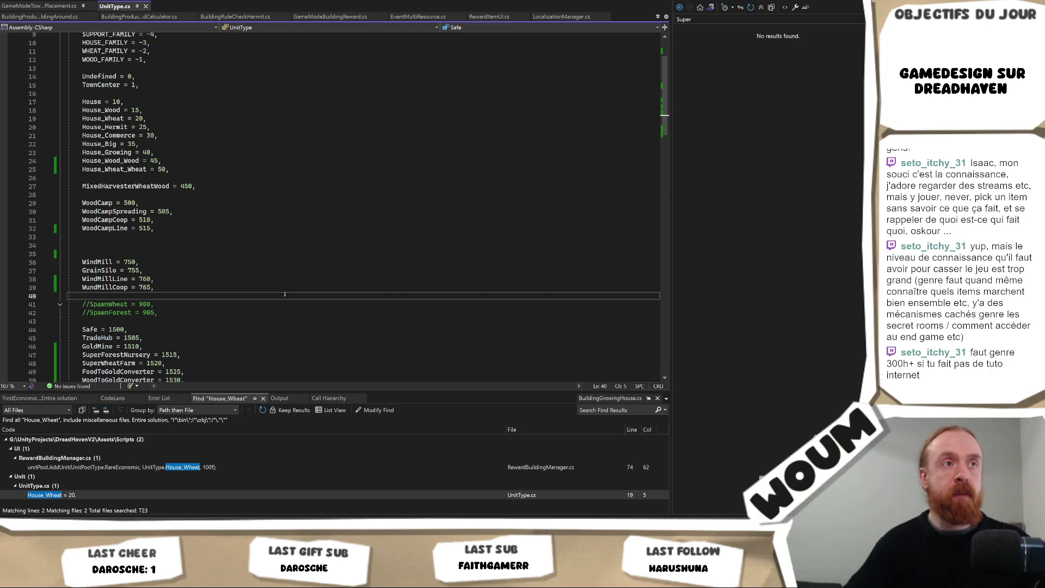
key(alt+Tab)
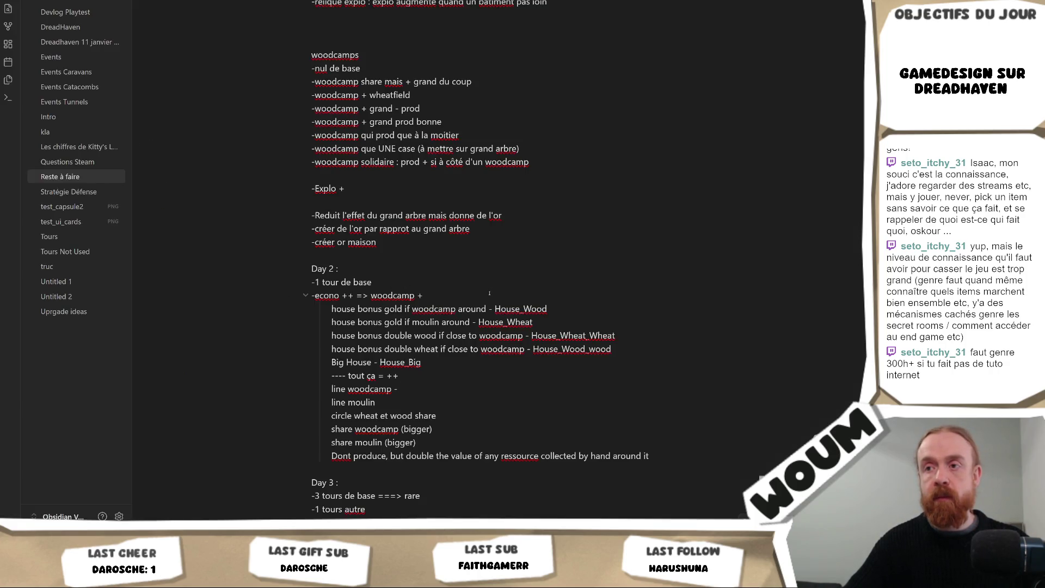
Correct the WundMillCoop typo to WindMillCoop in the enum and save.
key(alt+Tab)
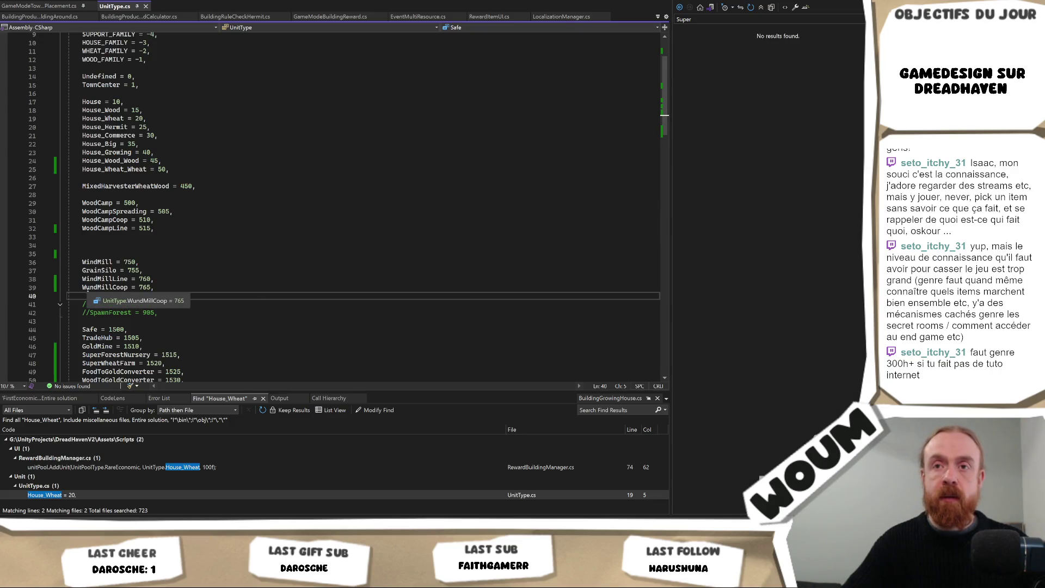
click(86, 287)
key(ctrl+r)
key(ctrl+r)
key(Delete)
text(i)
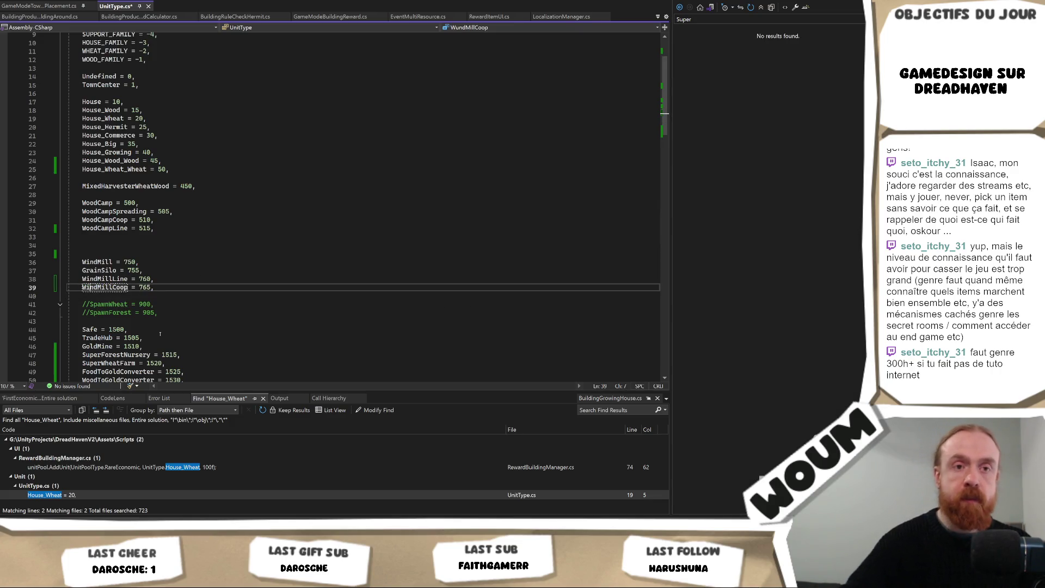
click(150, 243)
key(ctrl+s)
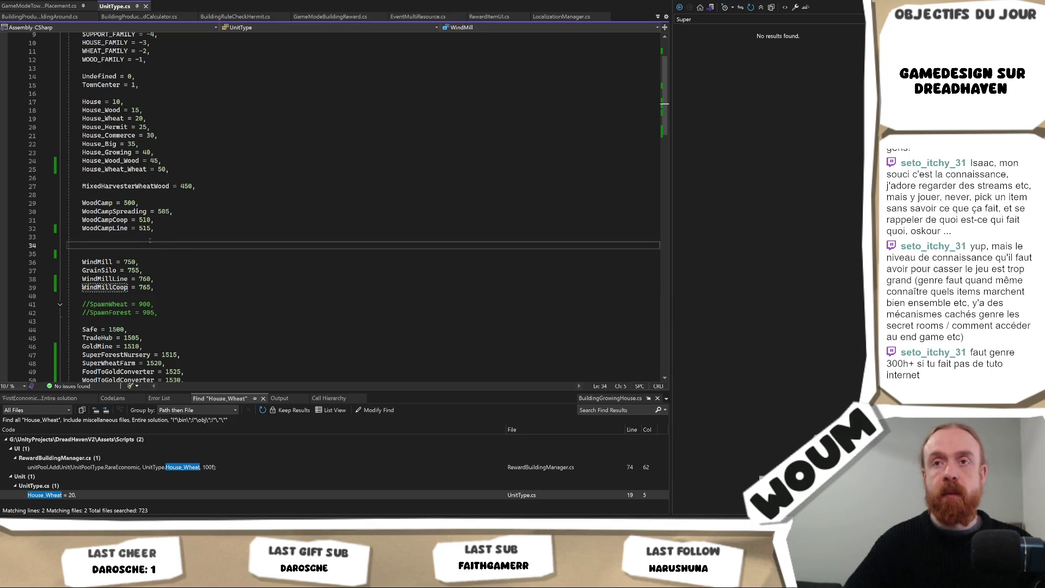
Paste WoodCampLine after the line woodcamp note in Day 2.
double_click(105, 228)
key(ctrl+c)
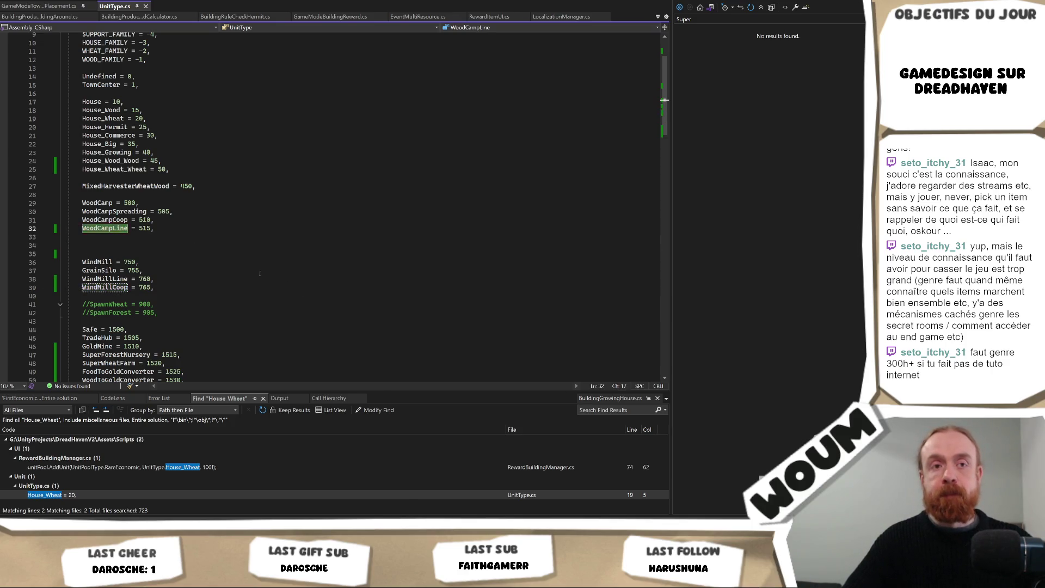
key(alt+Tab)
key(ctrl+v)
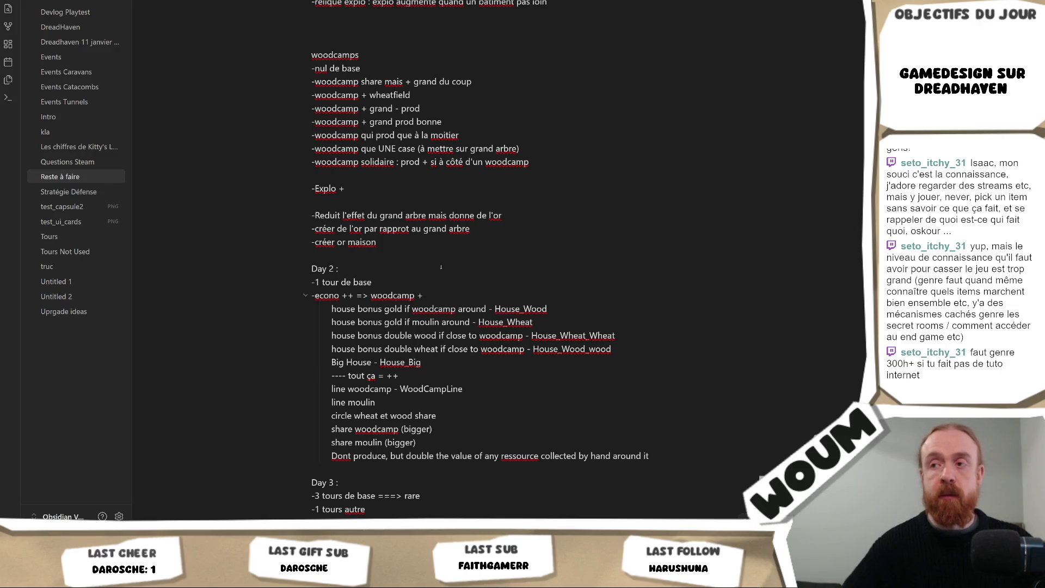
key(alt+Tab)
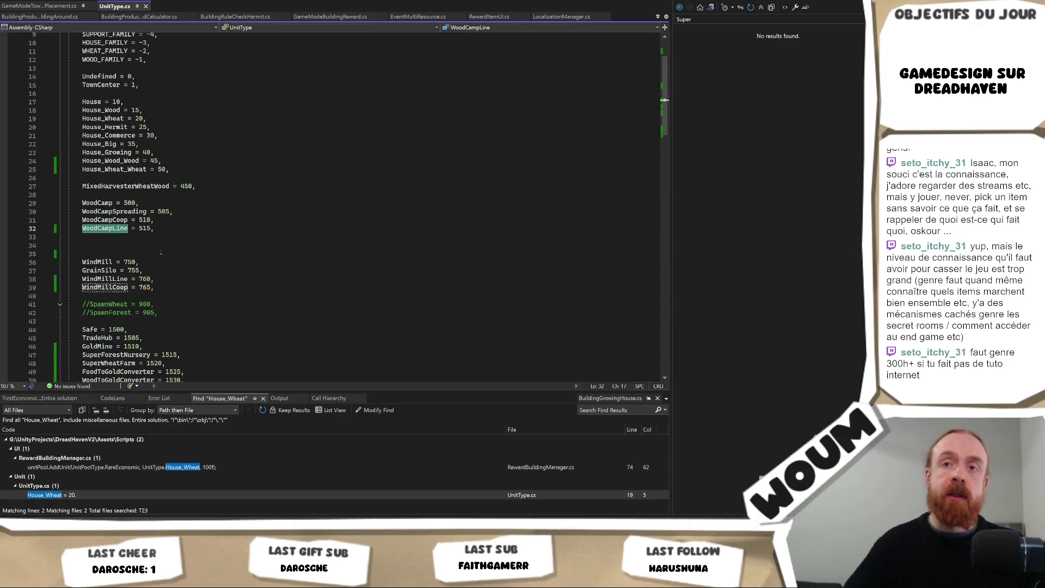
scroll(154, 258, up, 3)
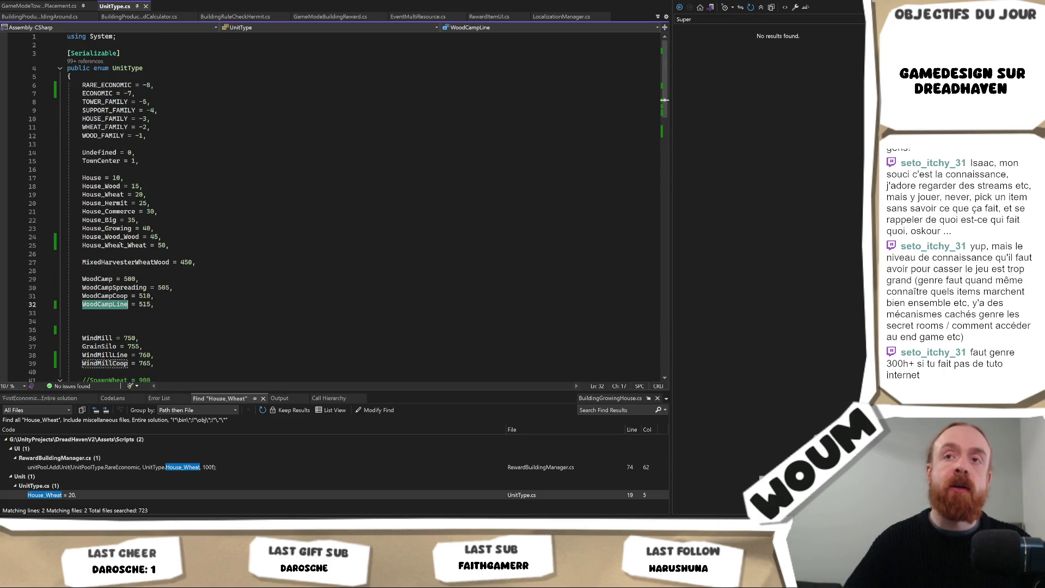
scroll(213, 291, down, 1)
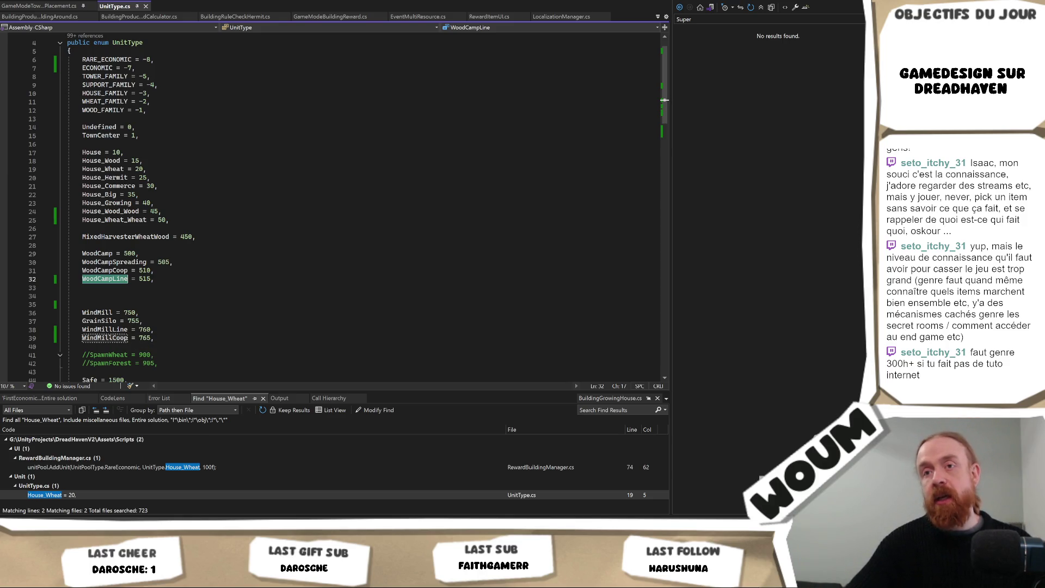
Paste WindMillCoop after the share moulin (bigger) line in the Day 2 notes.
double_click(106, 338)
key(alt+Tab)
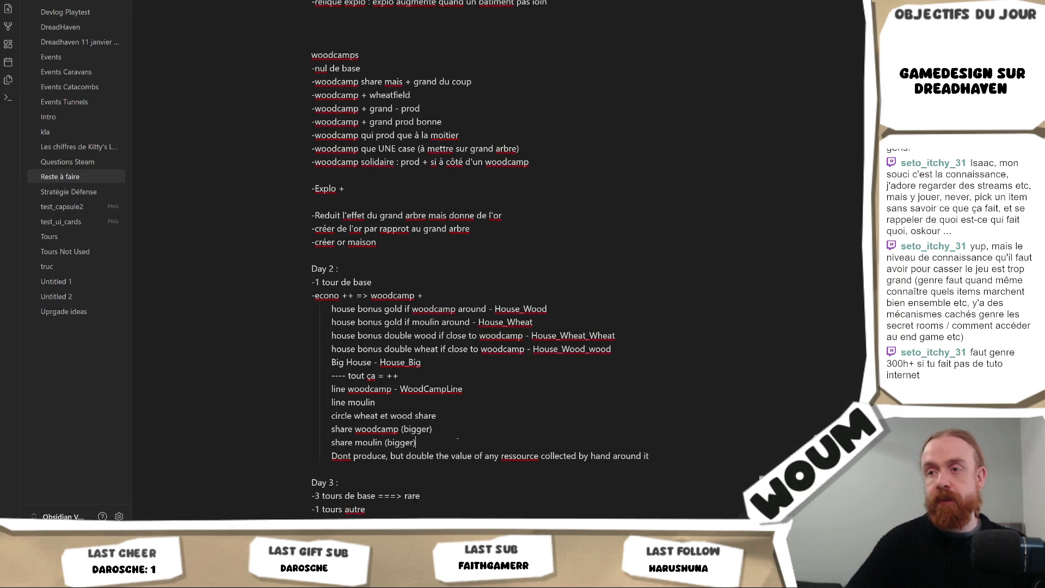
text(WindMillCoop)
key(alt+Tab)
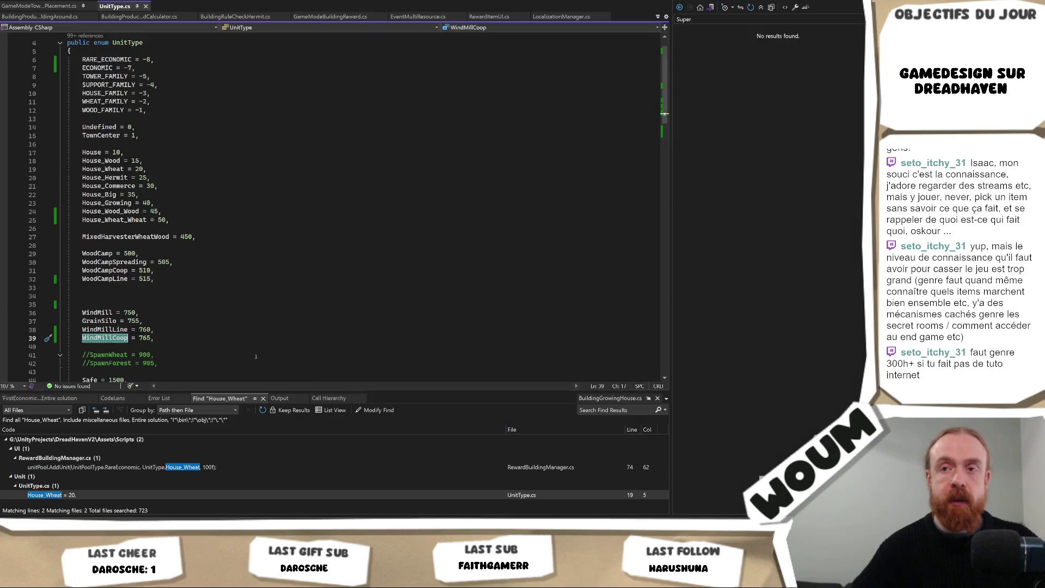
key(ctrl+c)
key(alt+Tab)
key(ctrl+v)
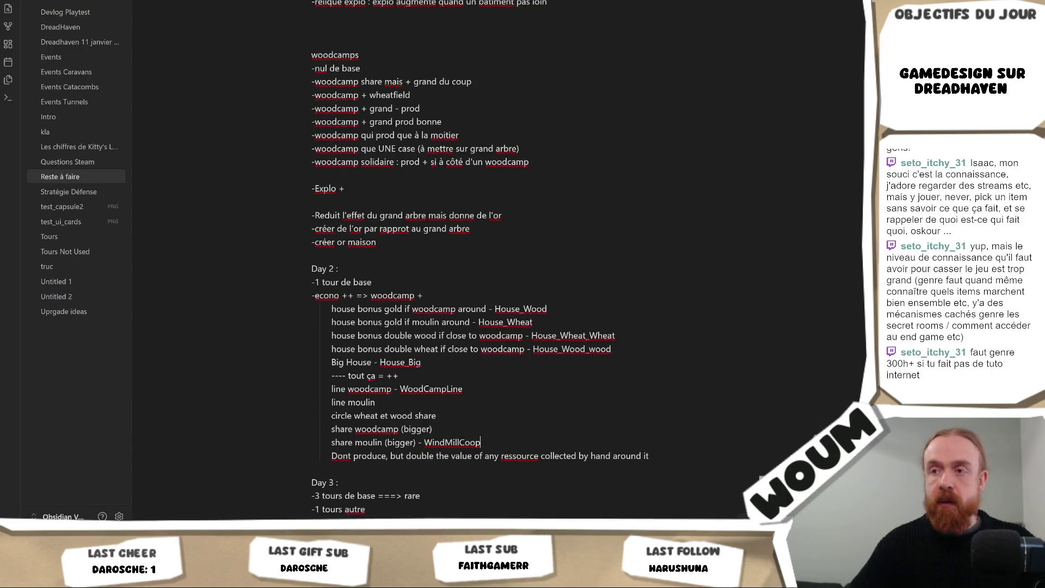
text( -)
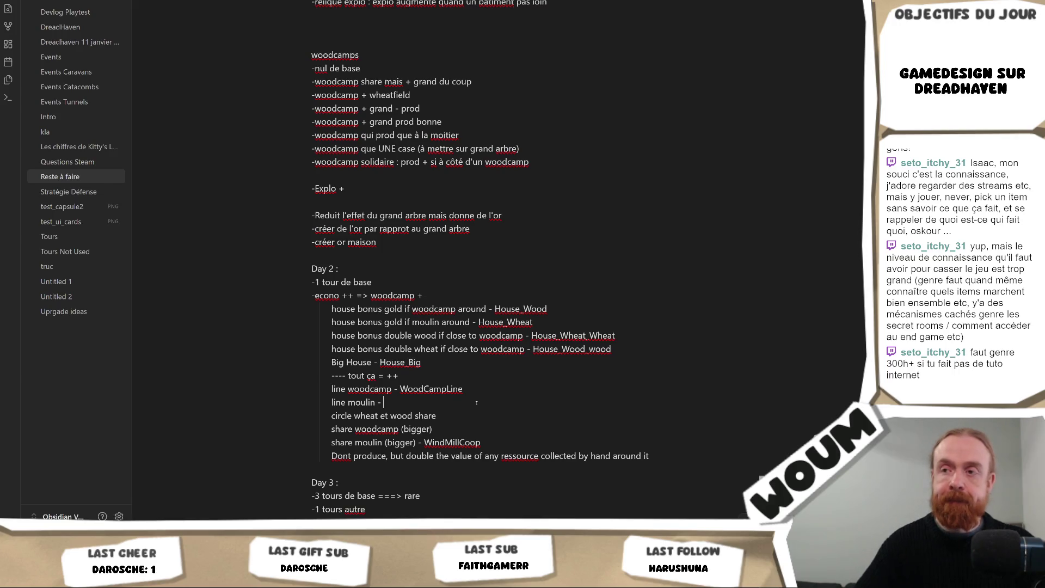
key(ctrl+v)
key(alt+Tab)
Tag the circle wheat/wood share line with MixedHarvesterWheatWood.
double_click(125, 236)
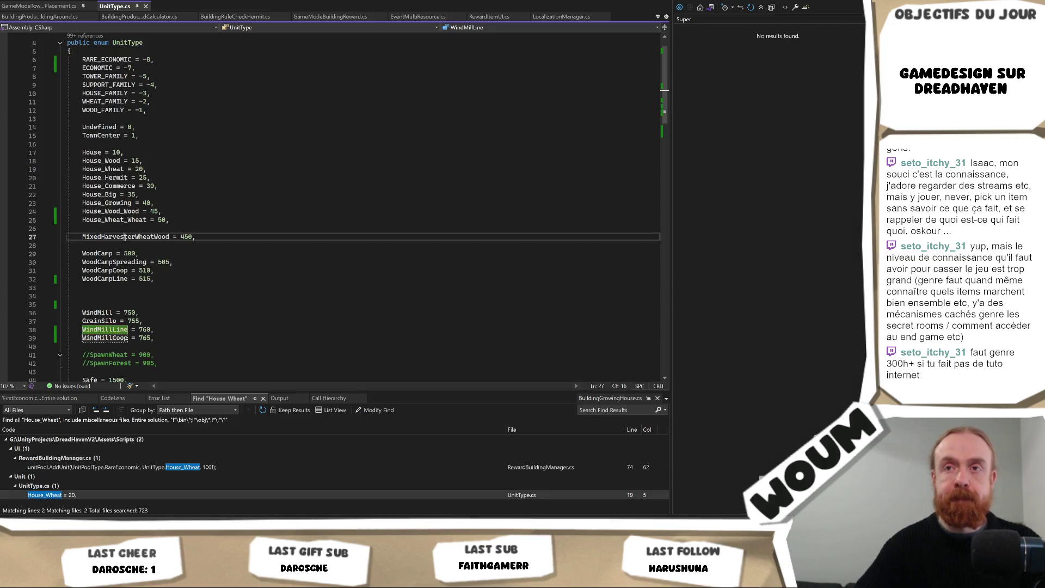
key(ctrl+c)
key(alt+Tab)
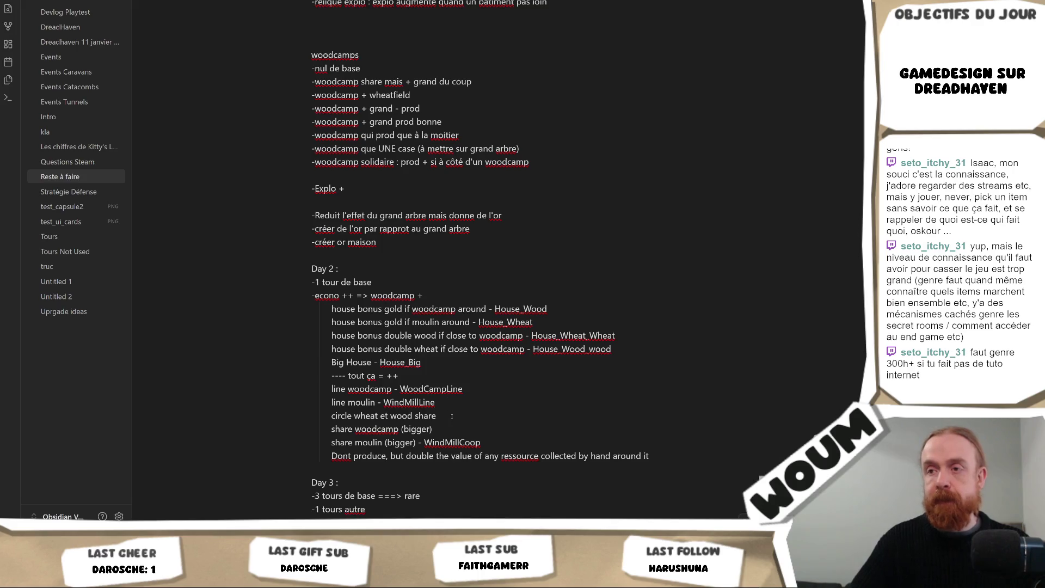
text(-)
key(ctrl+v)
key(alt+Tab)
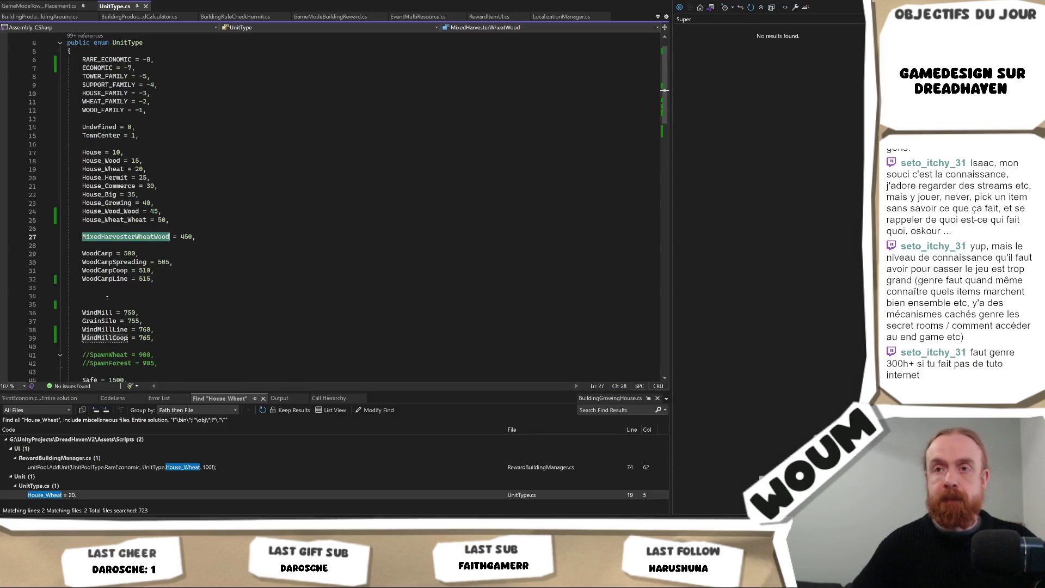
Tag the share woodcamp (bigger) line with WoodCampCoop.
click(104, 270)
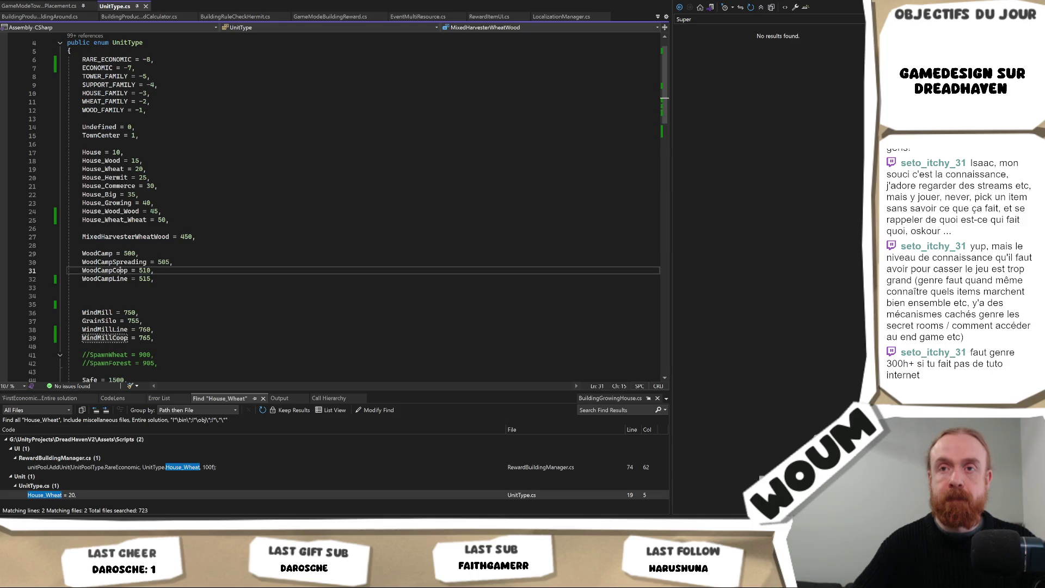
double_click(105, 270)
key(ctrl+c)
key(alt+Tab)
click(433, 429)
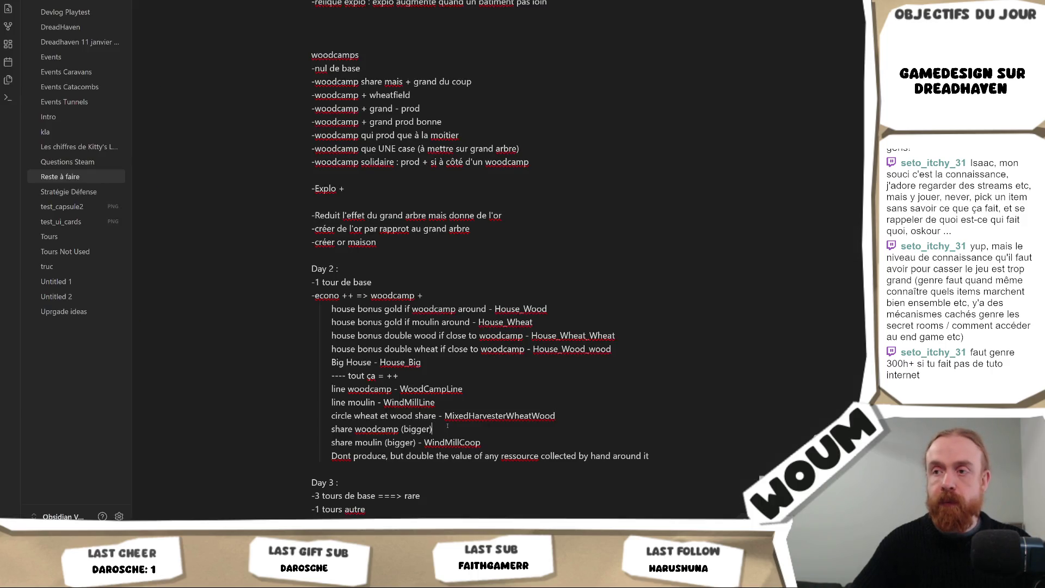
text( -)
key(ctrl+v)
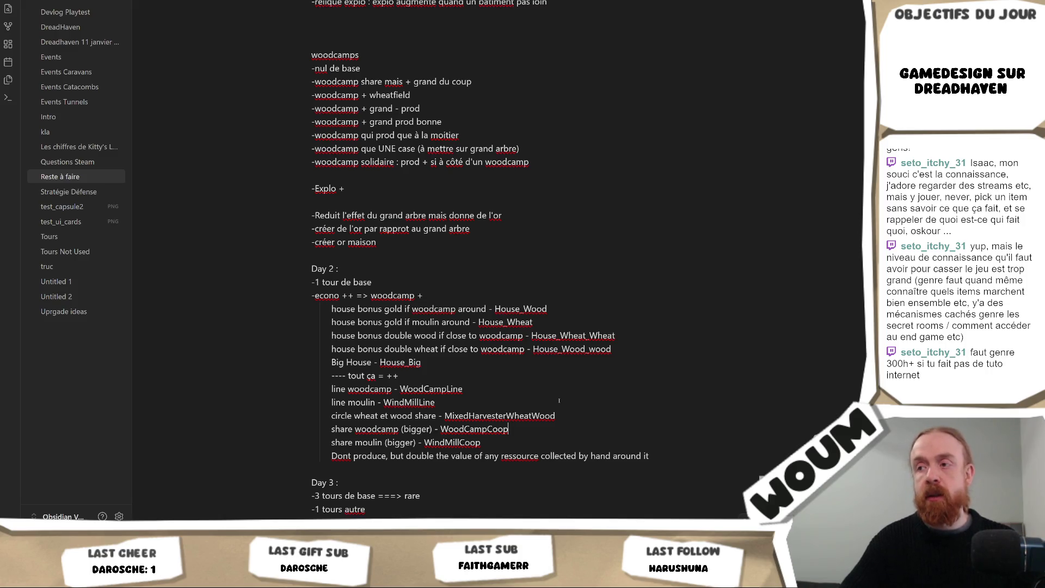
scroll(559, 400, down, 3)
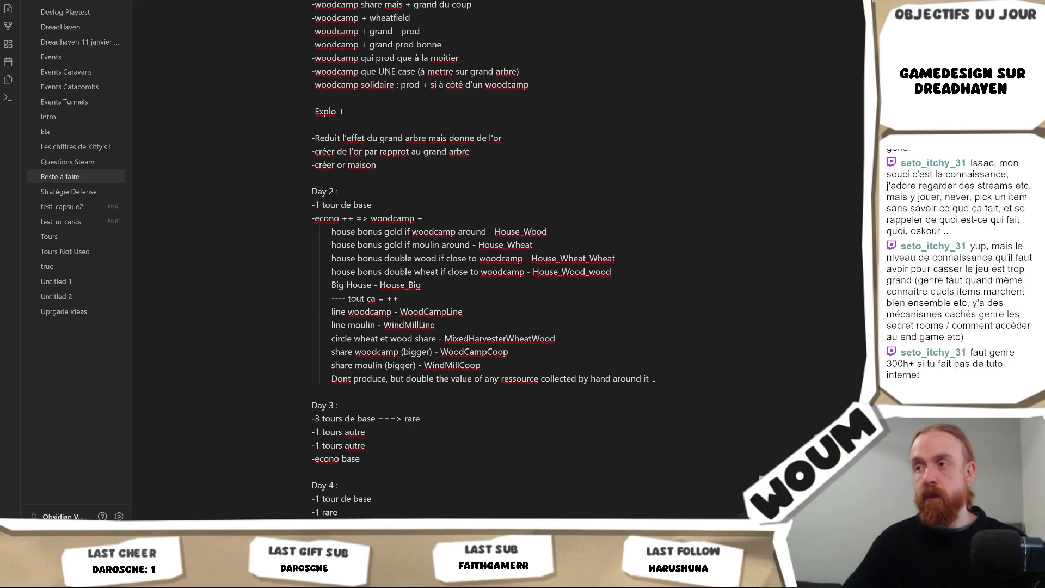
drag(653, 379, 332, 381)
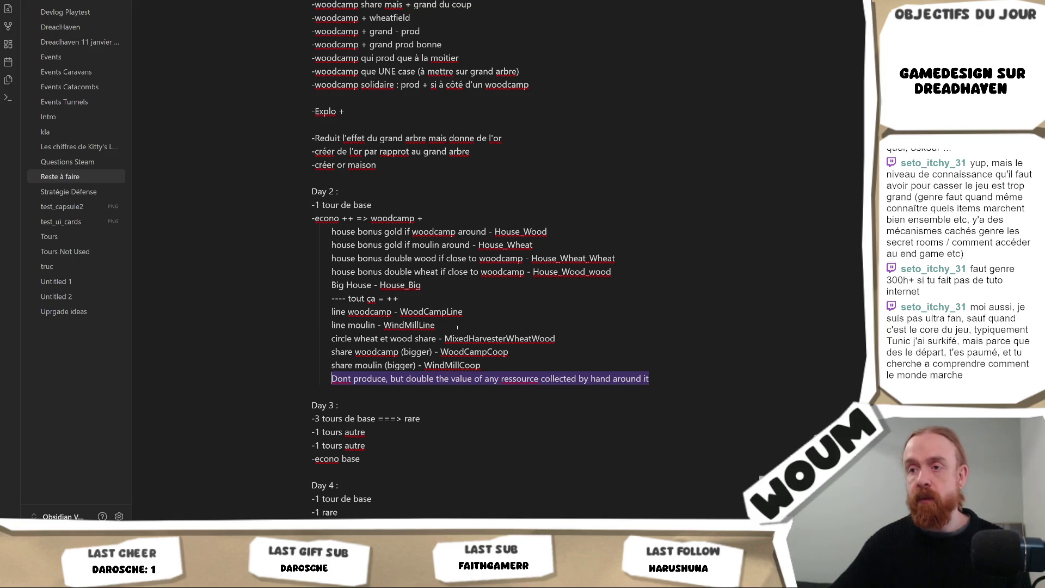
scroll(457, 327, down, 3)
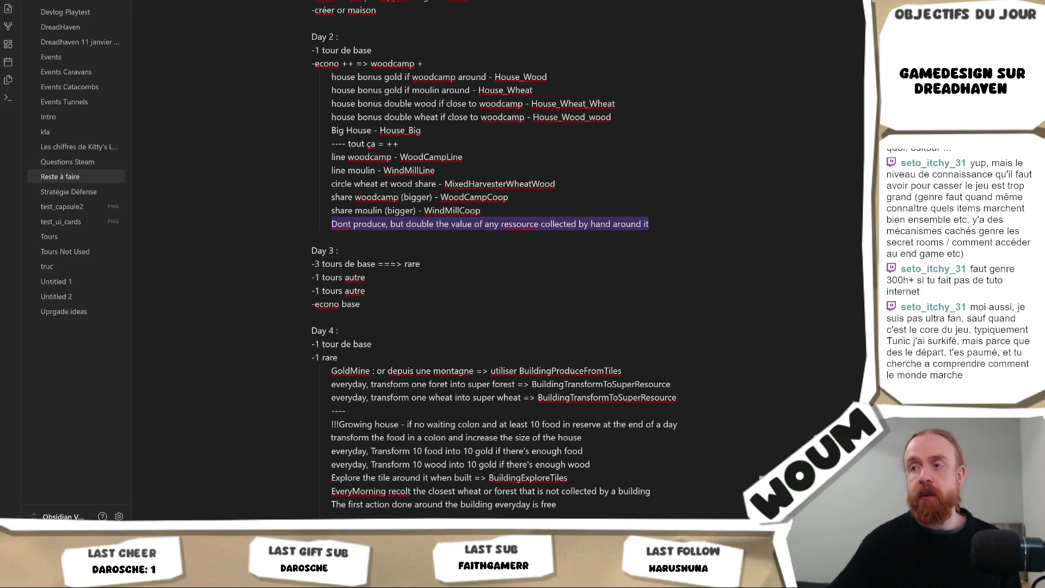
Tag the Day 4 'increase the size of the house' line with House_Growing.
double_click(570, 371)
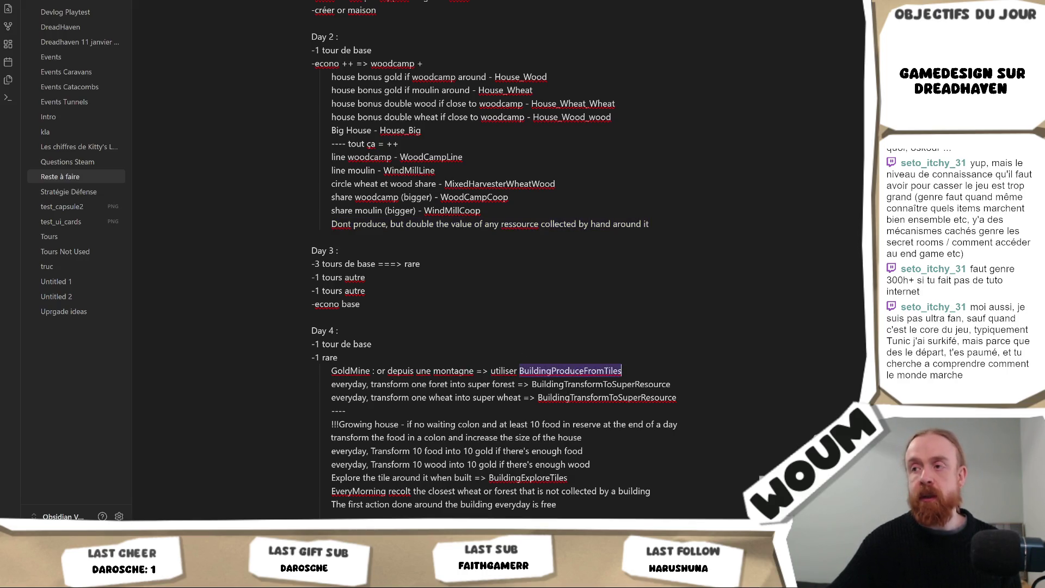
click(633, 427)
text(-)
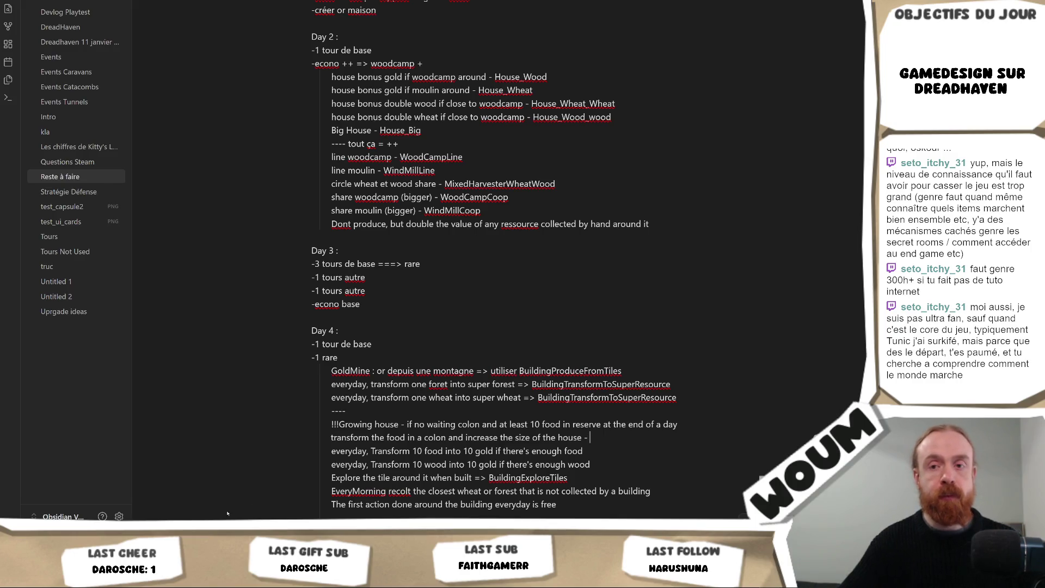
key(alt+Tab)
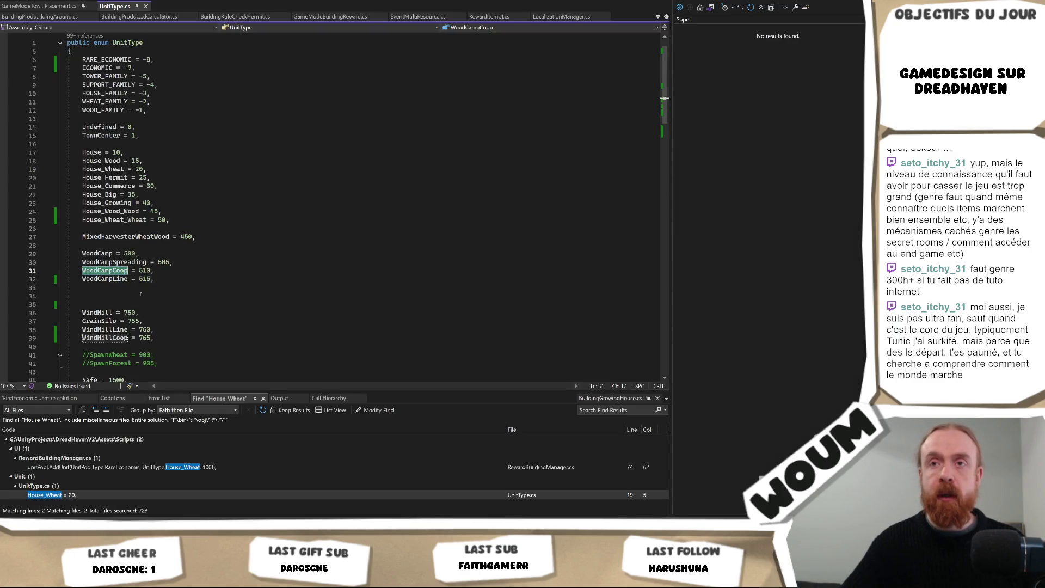
scroll(128, 249, up, 1)
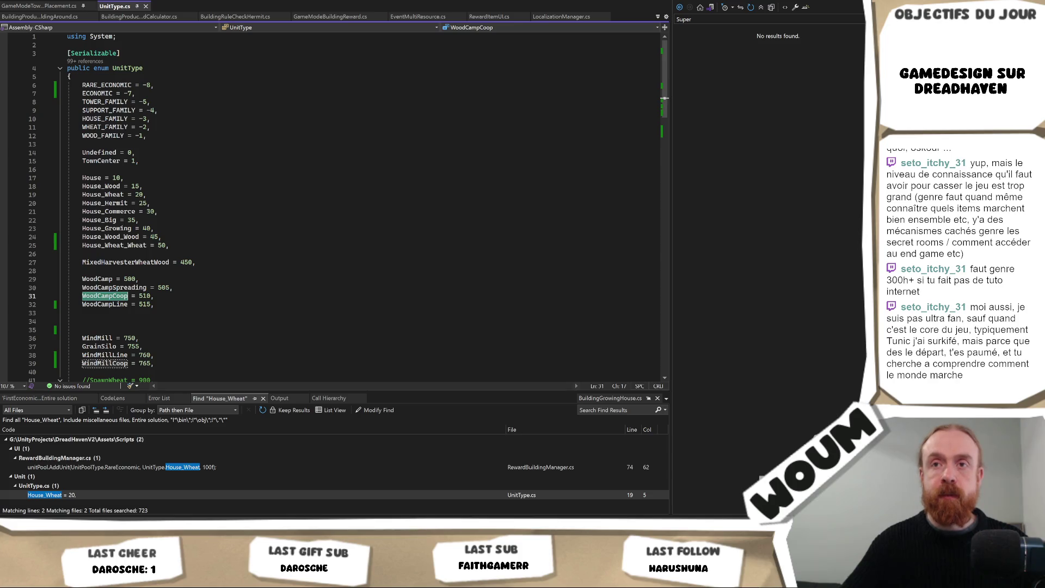
double_click(119, 229)
key(alt+Tab)
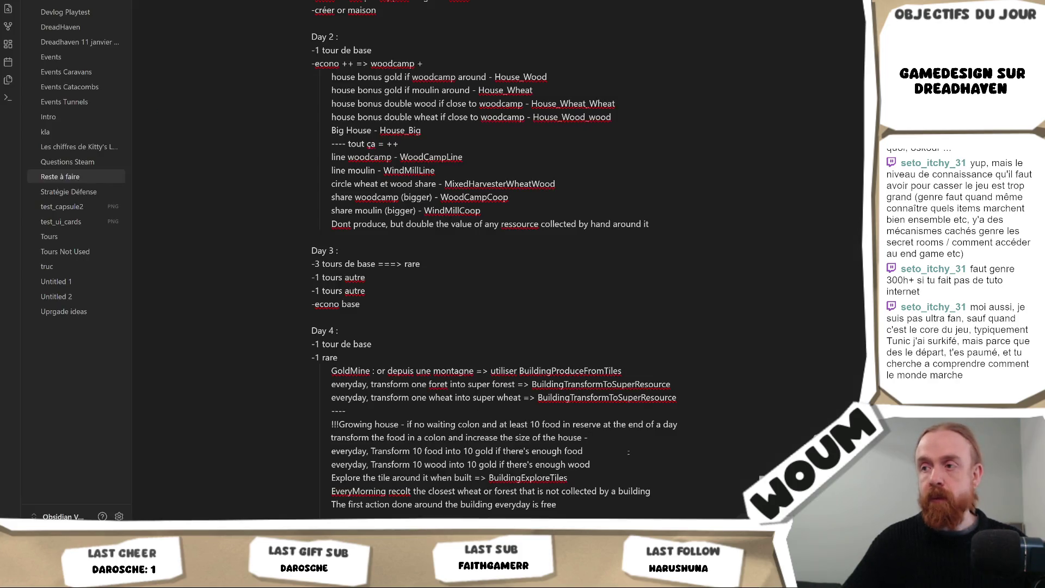
key(ctrl+v)
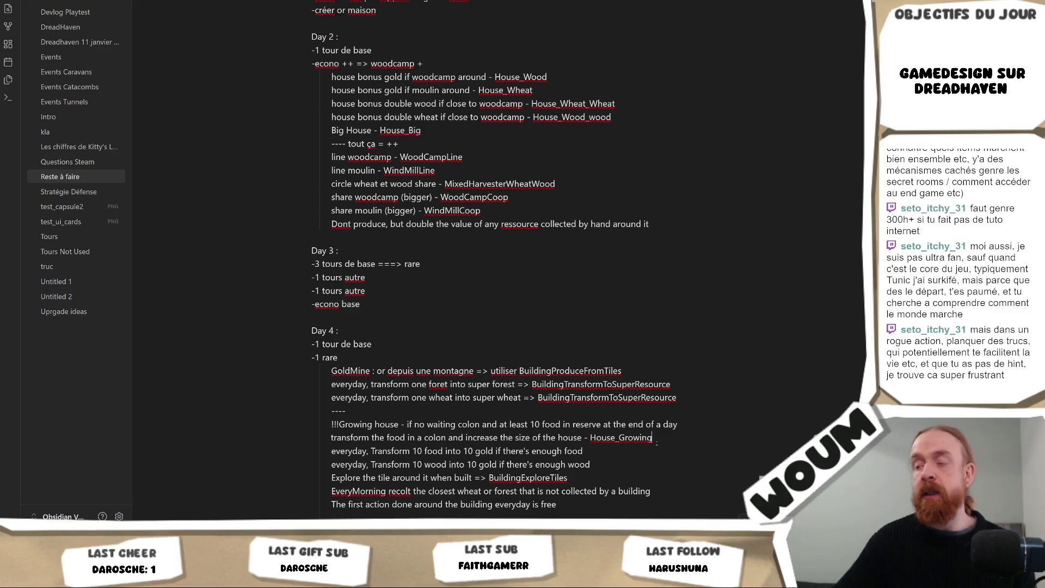
Place the caret at the end of the food-to-gold line to start its label.
click(651, 452)
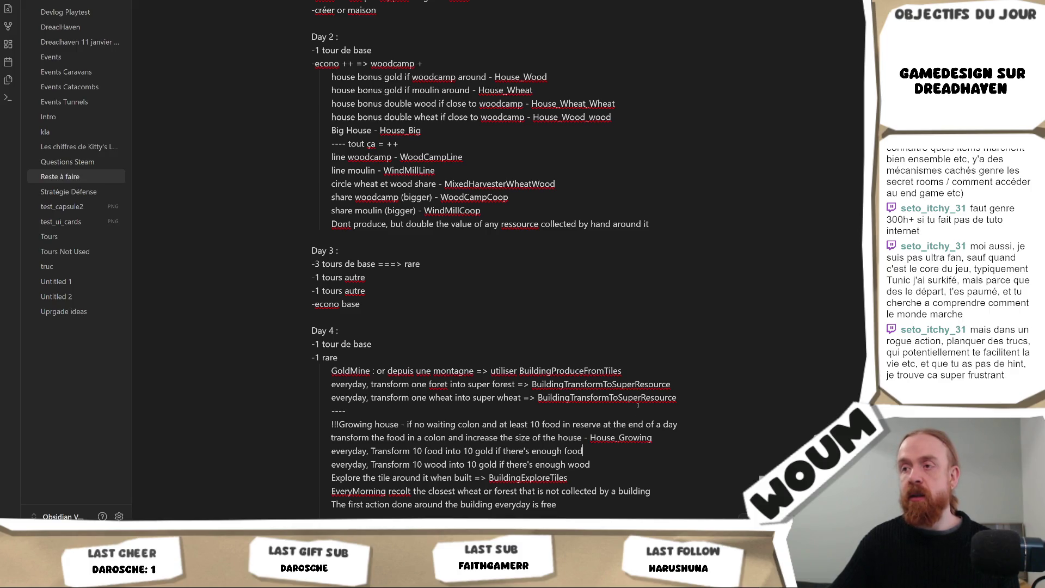
double_click(654, 384)
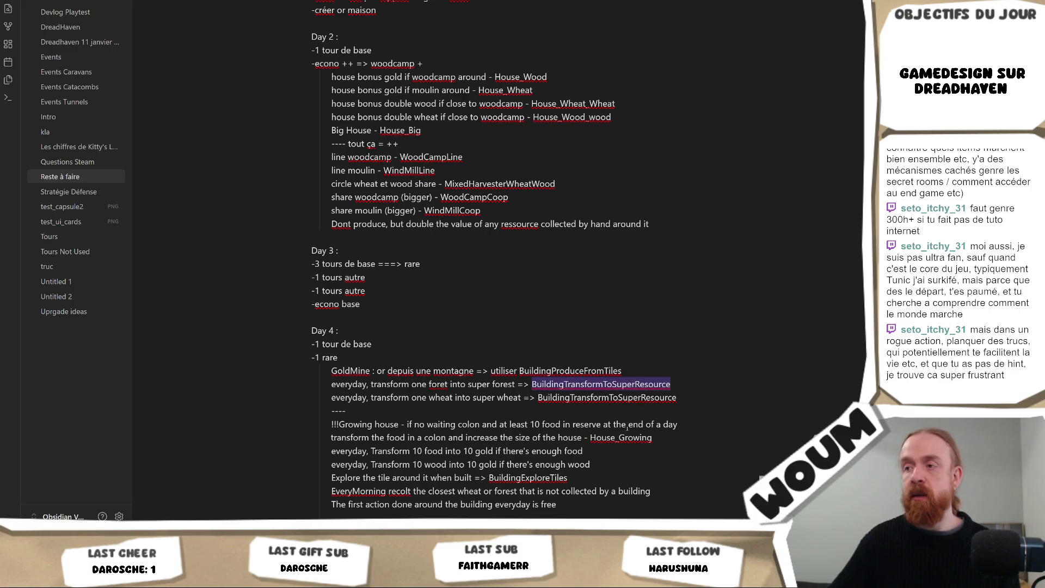
click(624, 447)
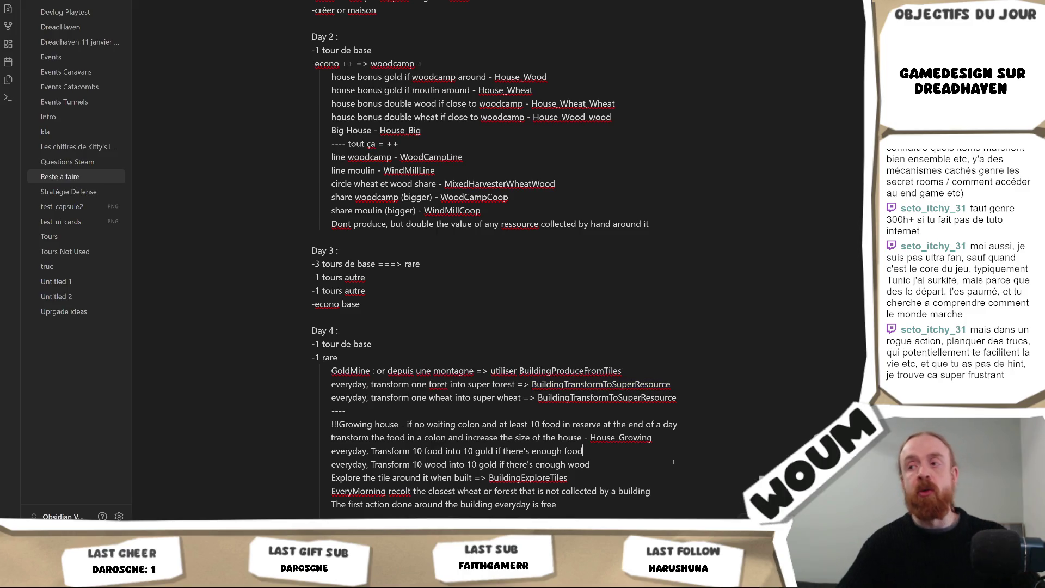
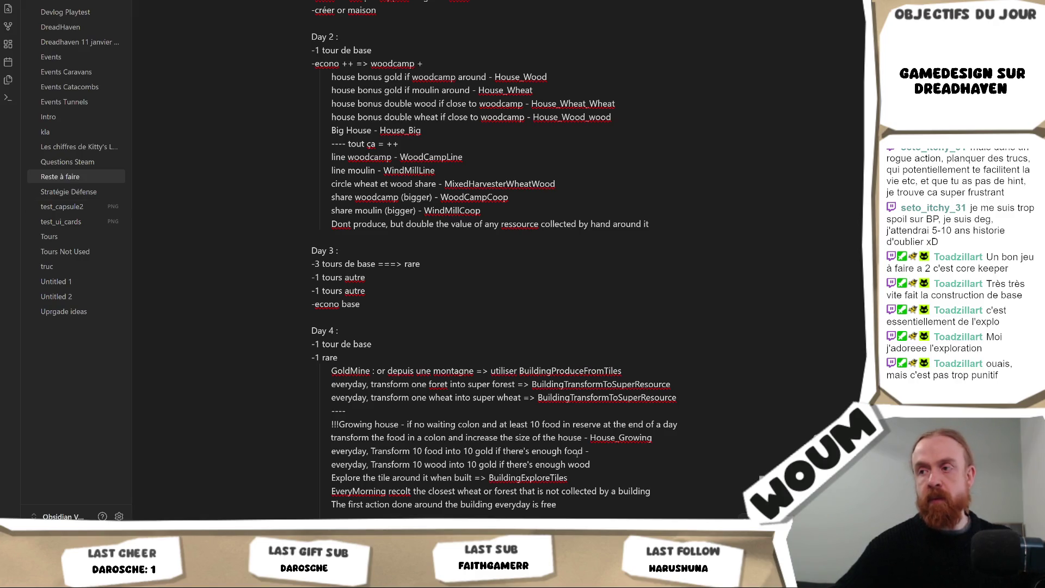
Append ' - BuildingTransformResource' to the Day 4 wood-to-gold and food-to-gold lines, then return to the code.
mouse_move(586, 452)
mouse_down()
mouse_move(421, 465)
mouse_move(304, 450)
mouse_up()
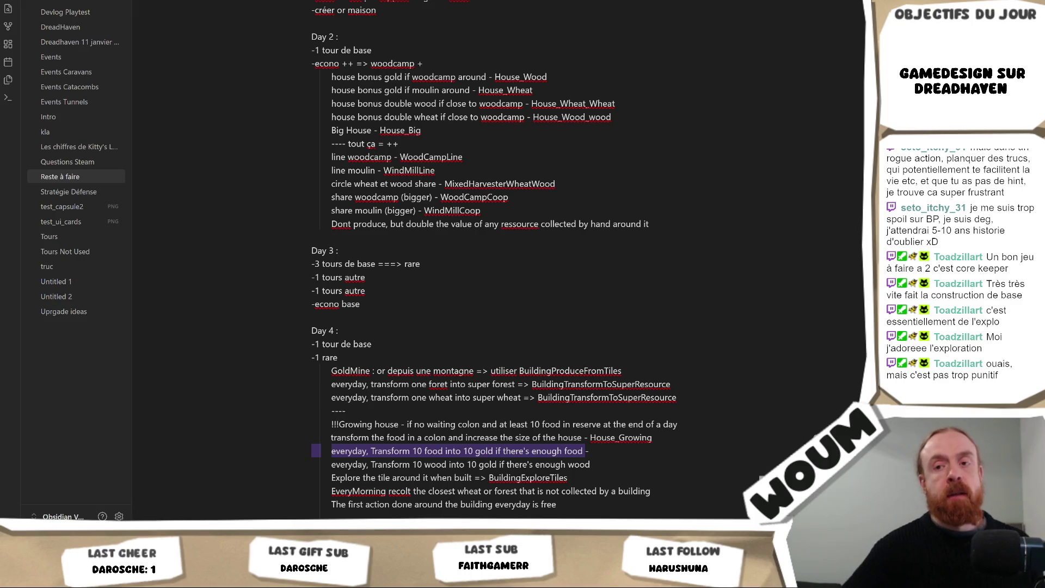
click(407, 424)
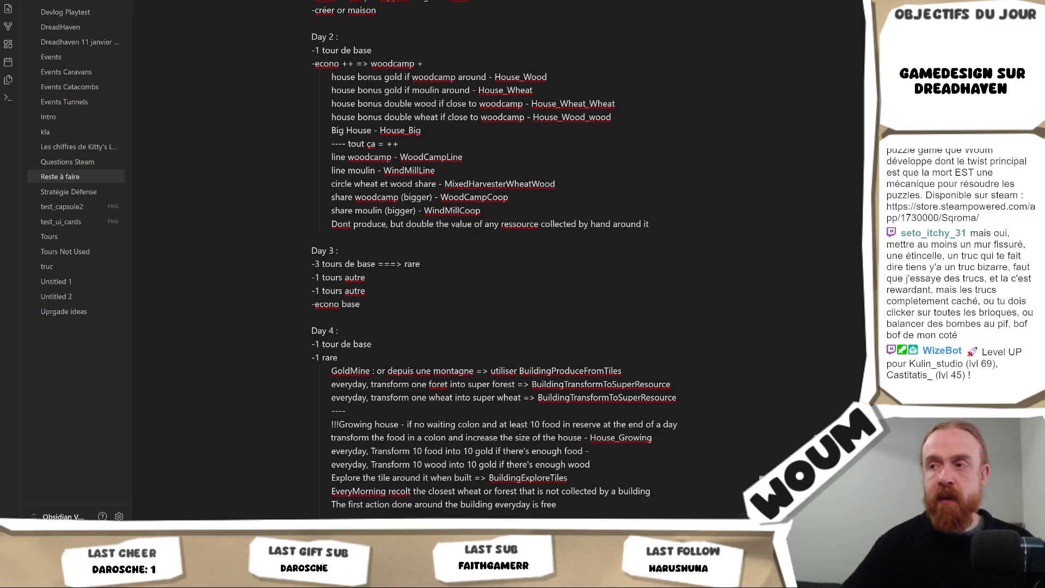
text( -)
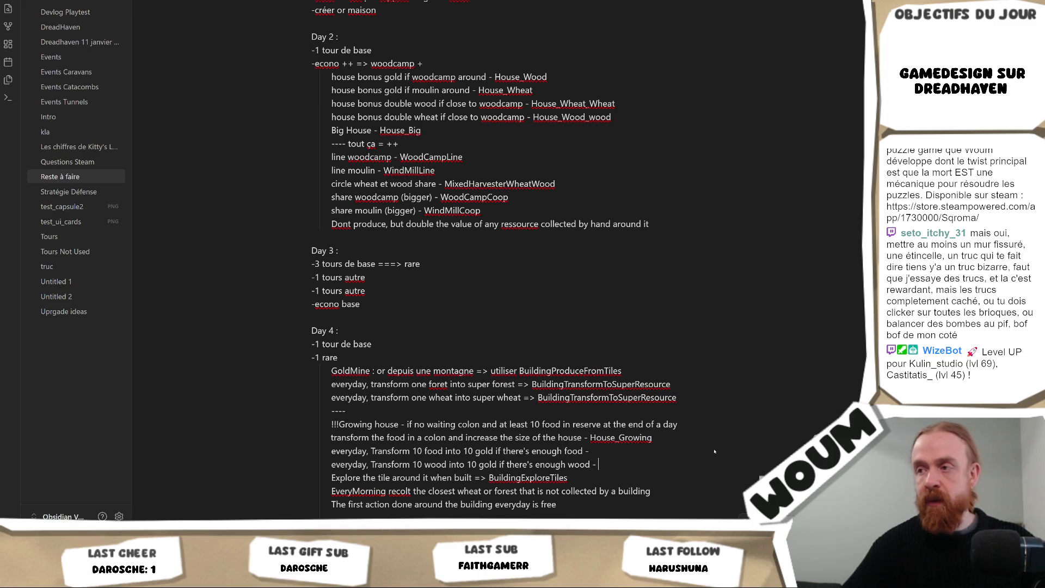
text(BuildingTransformResource)
key(Up)
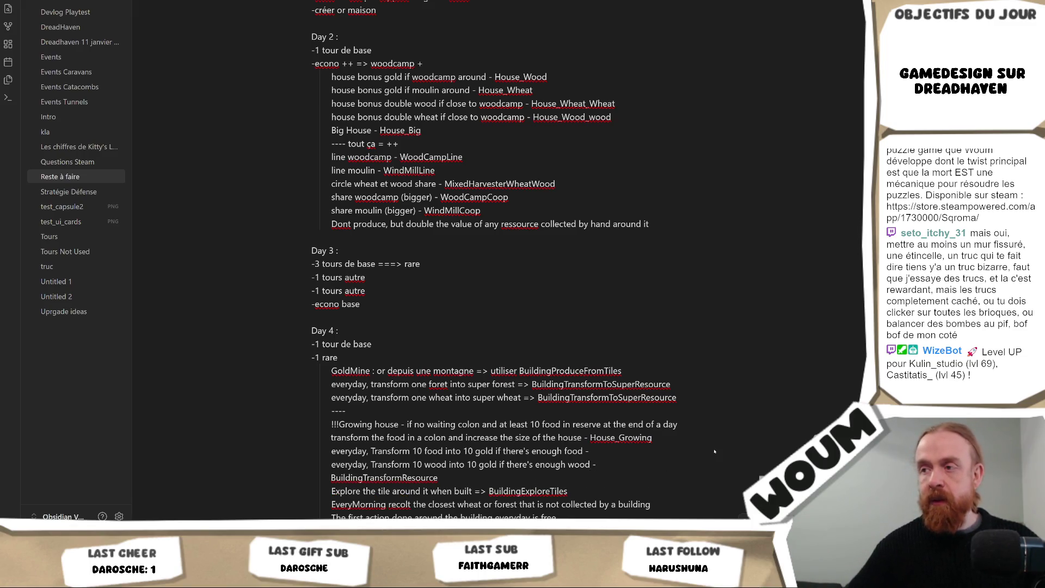
text(BuildingTransformResource)
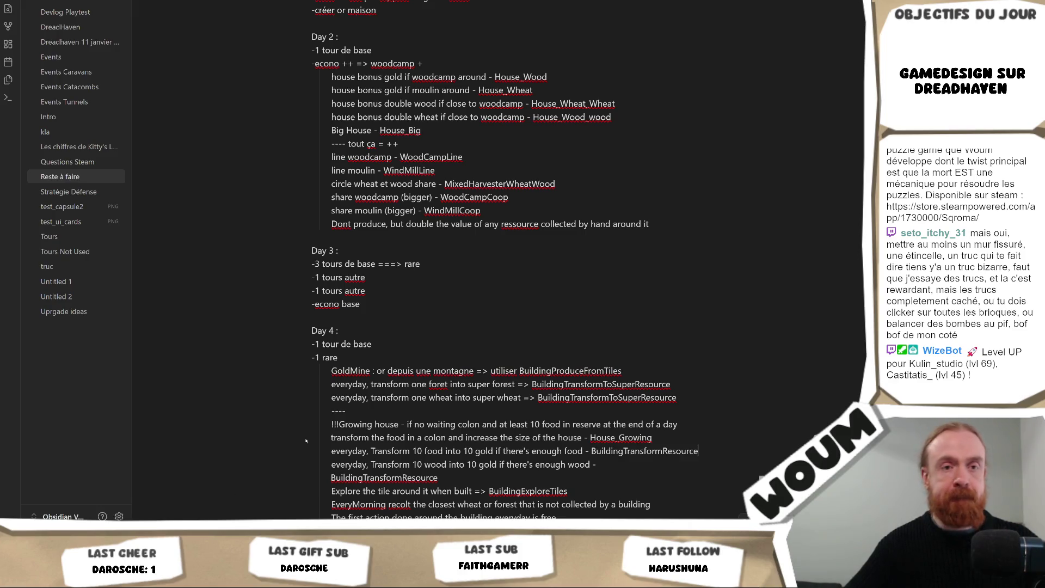
key(alt+Tab)
click(370, 189)
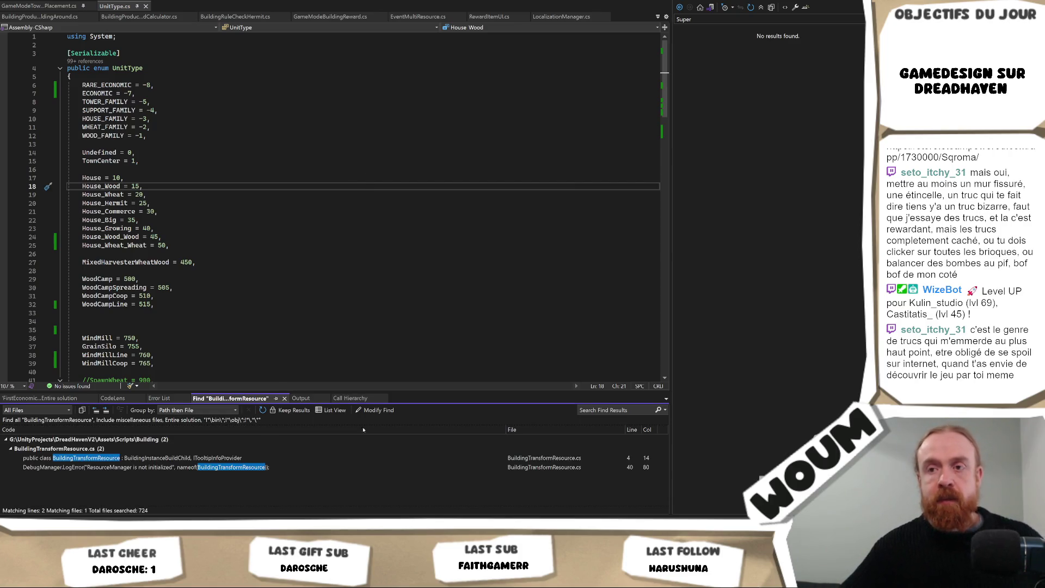
Return from Visual Studio to the Dreadhaven note in Obsidian.
key(alt+Tab)
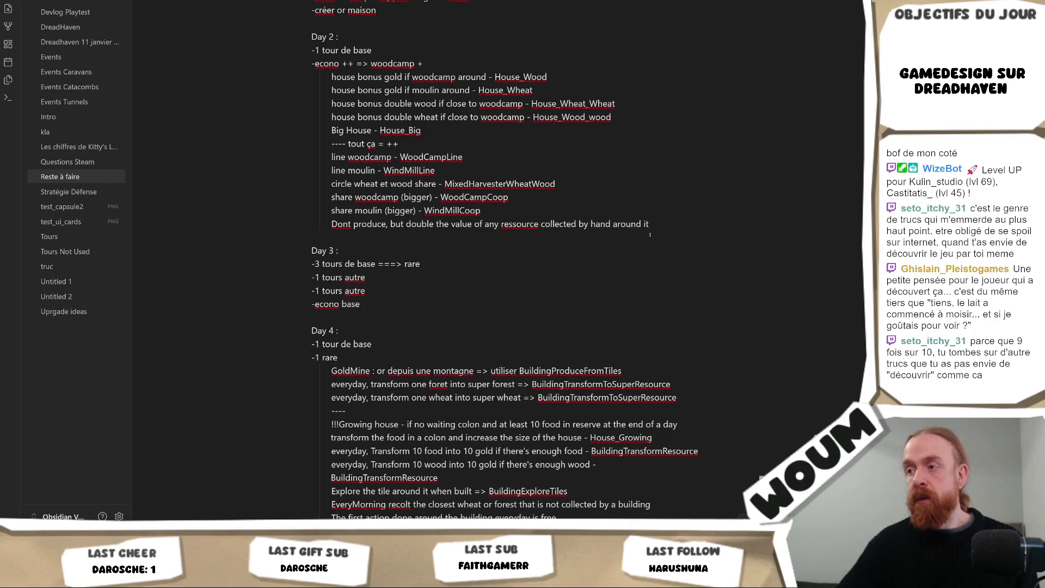
click(647, 469)
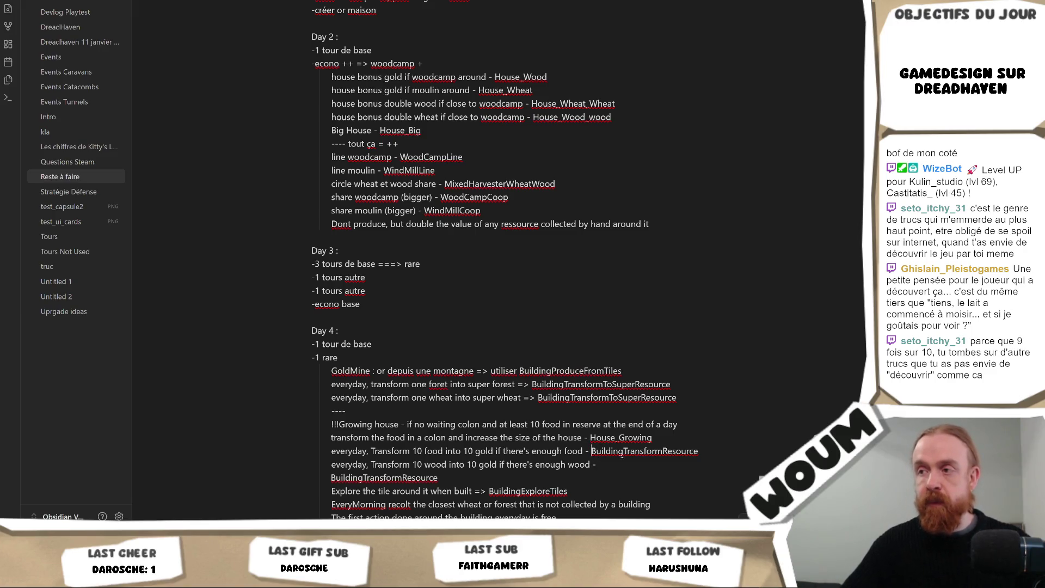
key(Up)
key(BackSpace)
text(=>)
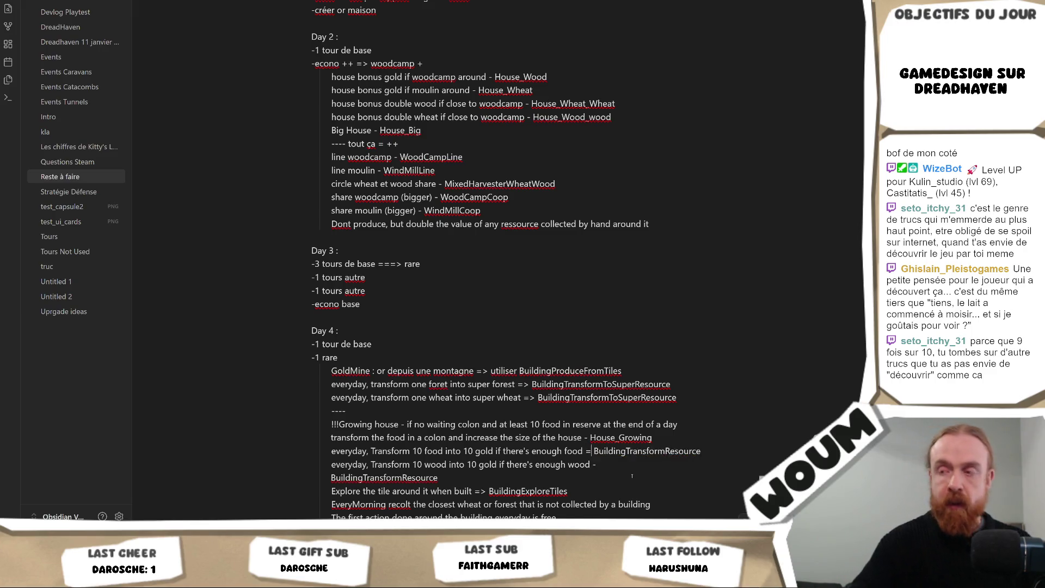
key(Down)
key(Down)
key(BackSpace)
text(=>)
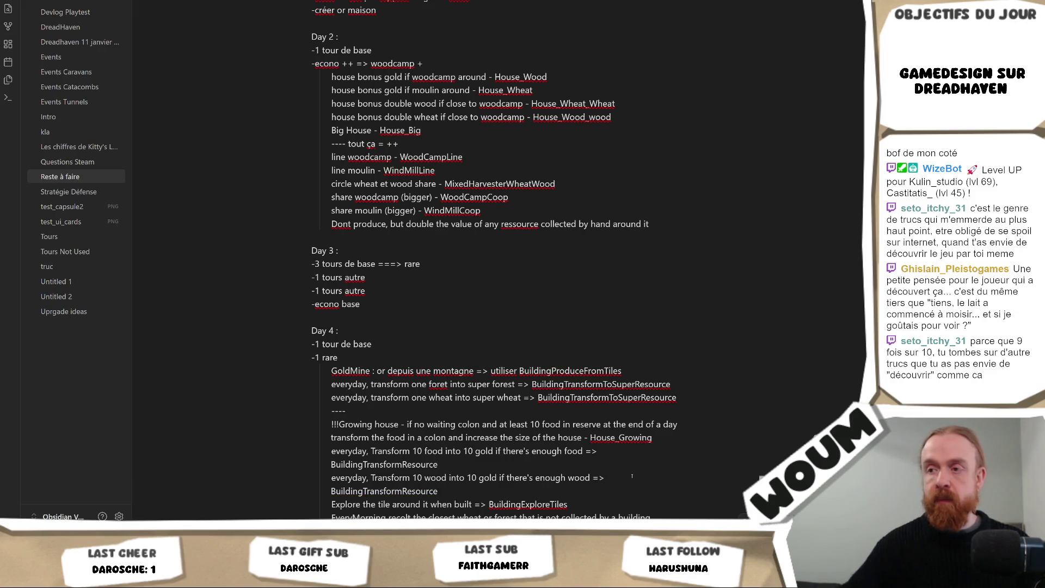
scroll(632, 476, down, 2)
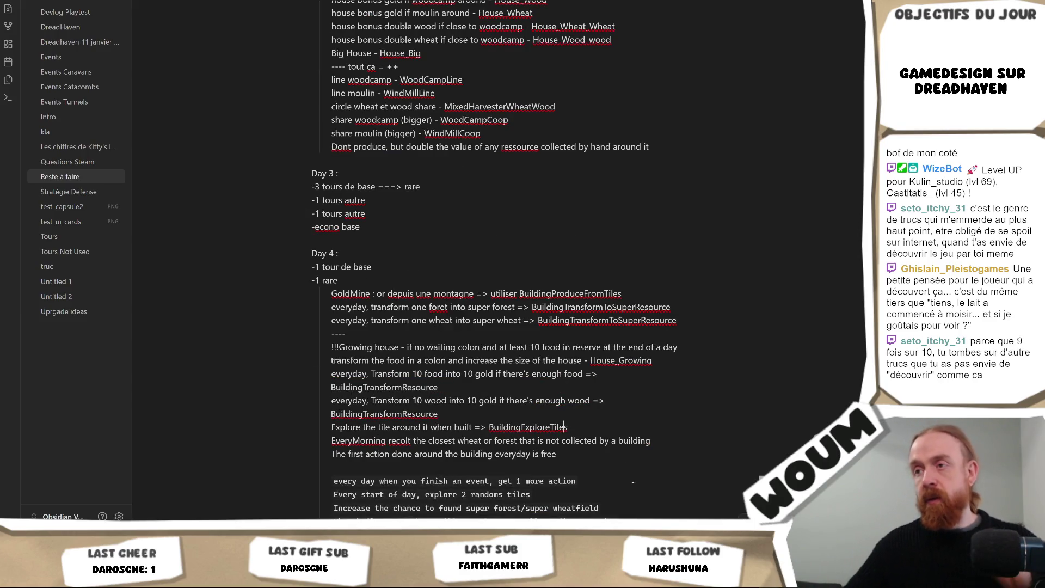
click(567, 426)
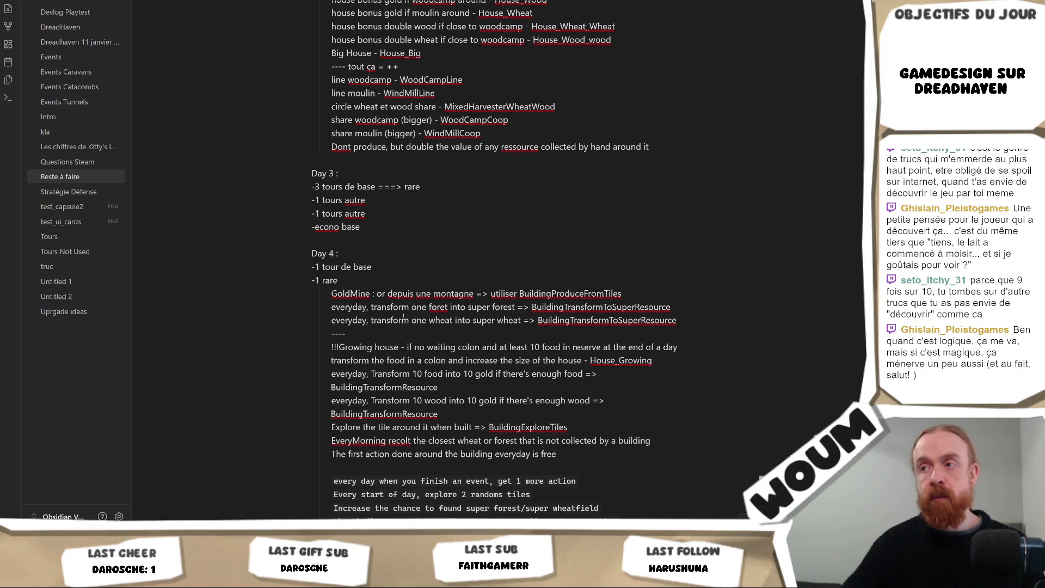
scroll(408, 315, up, 4)
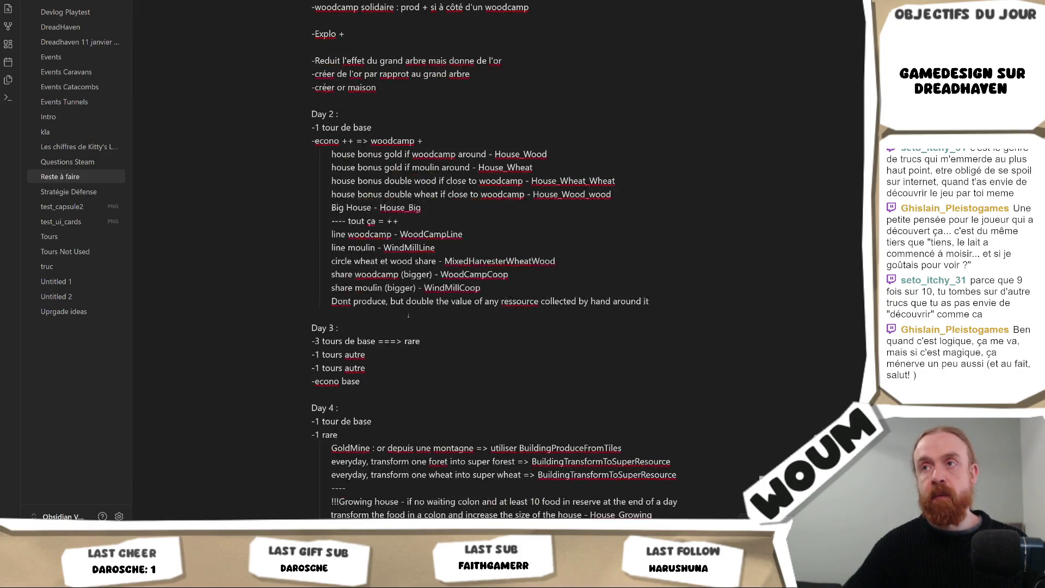
scroll(408, 315, down, 3)
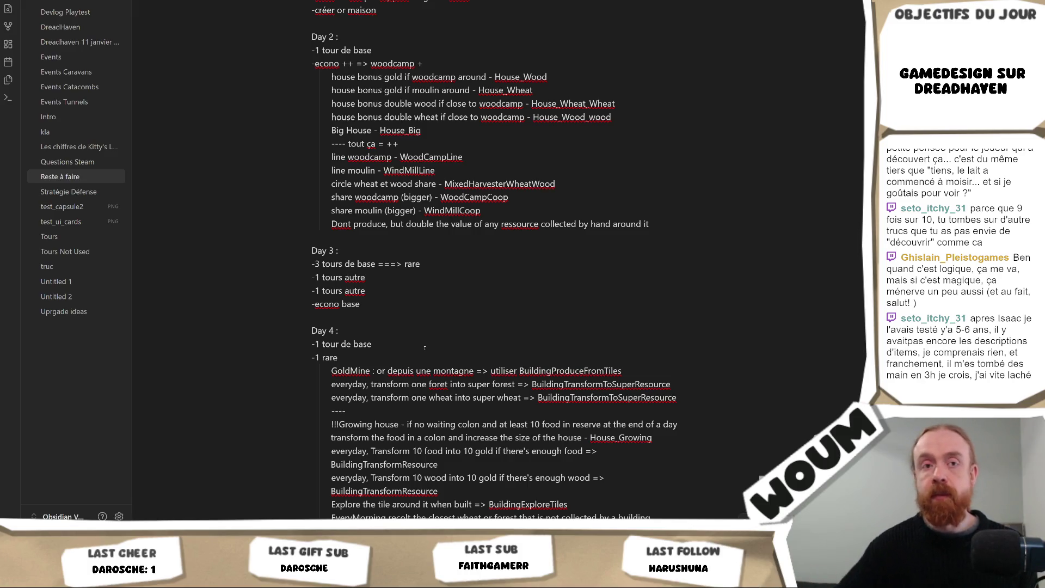
scroll(424, 347, down, 2)
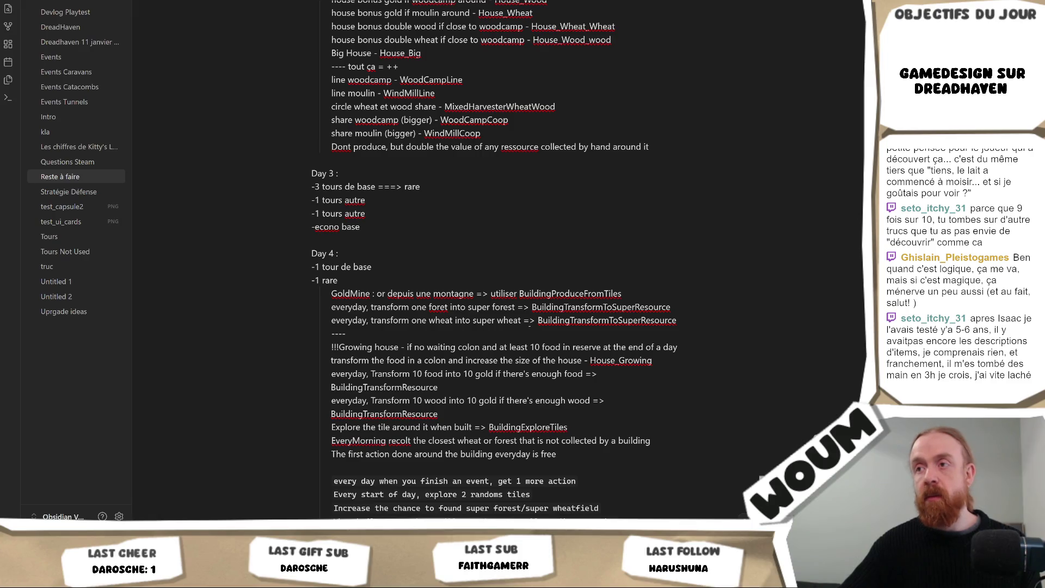
scroll(532, 321, up, 5)
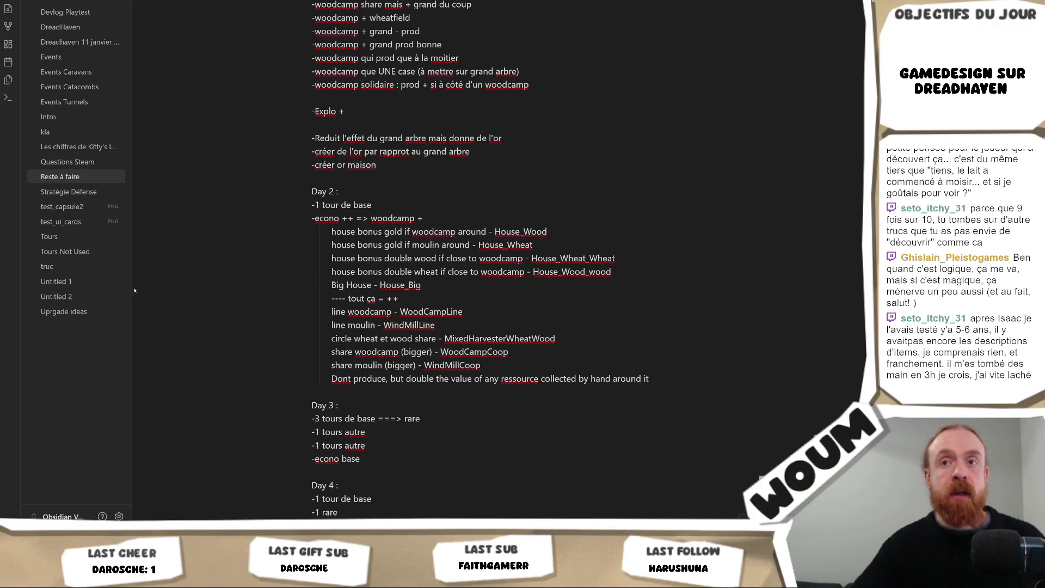
mouse_move(131, 285)
mouse_down()
mouse_move(196, 275)
mouse_move(129, 266)
mouse_up()
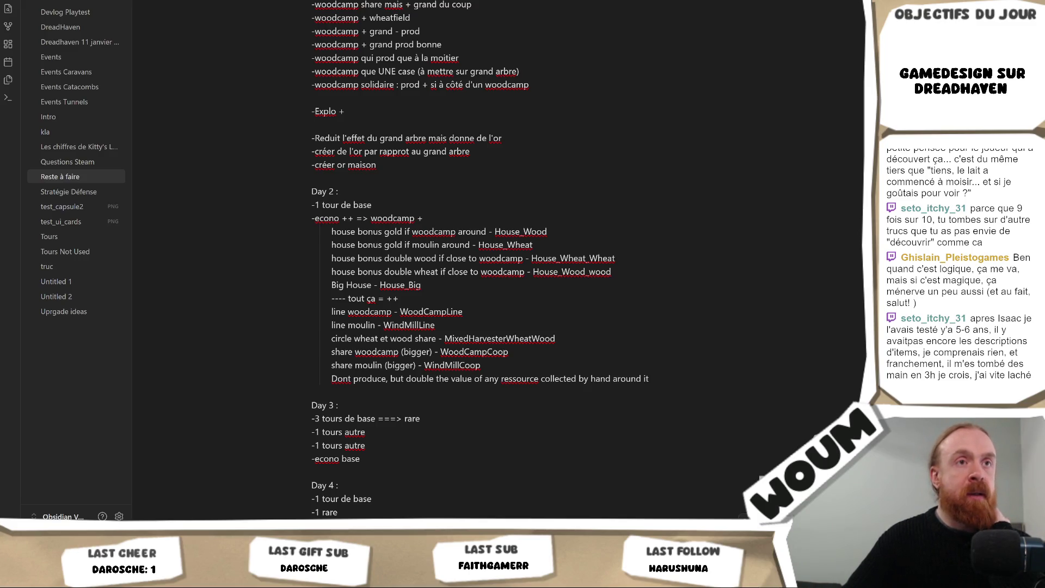
key(alt+Tab)
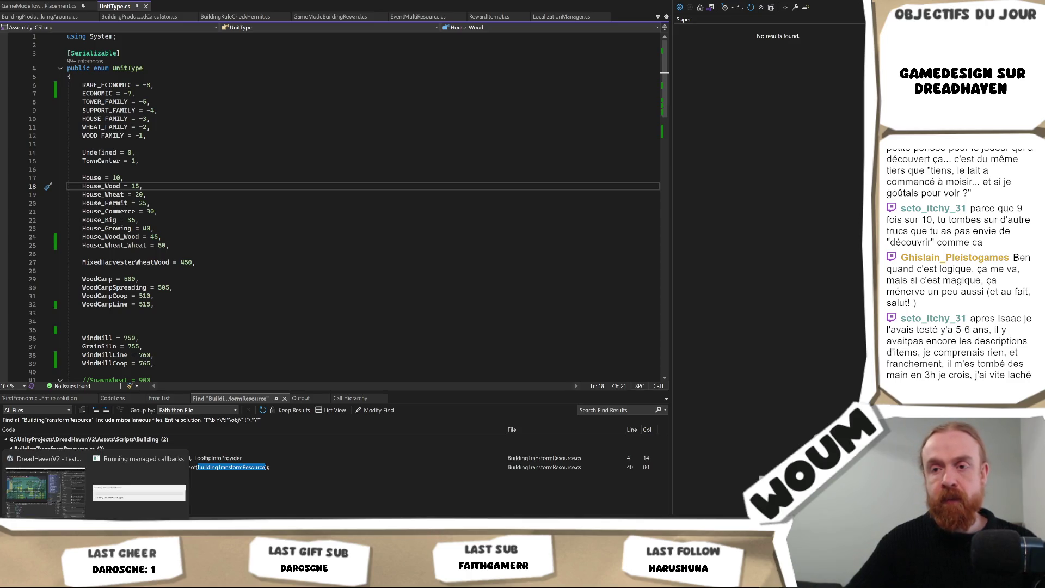
click(33, 481)
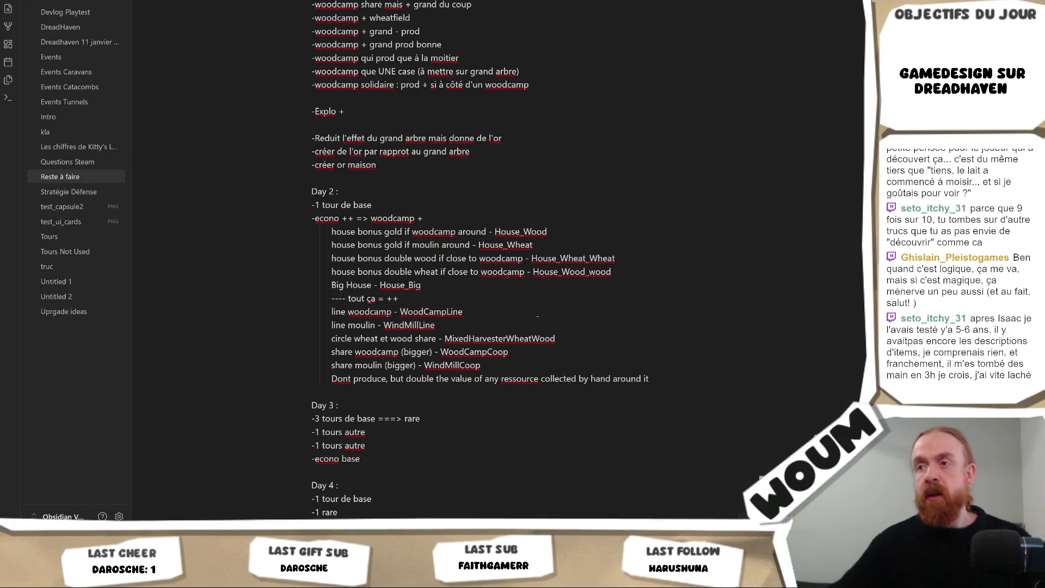
scroll(490, 272, down, 5)
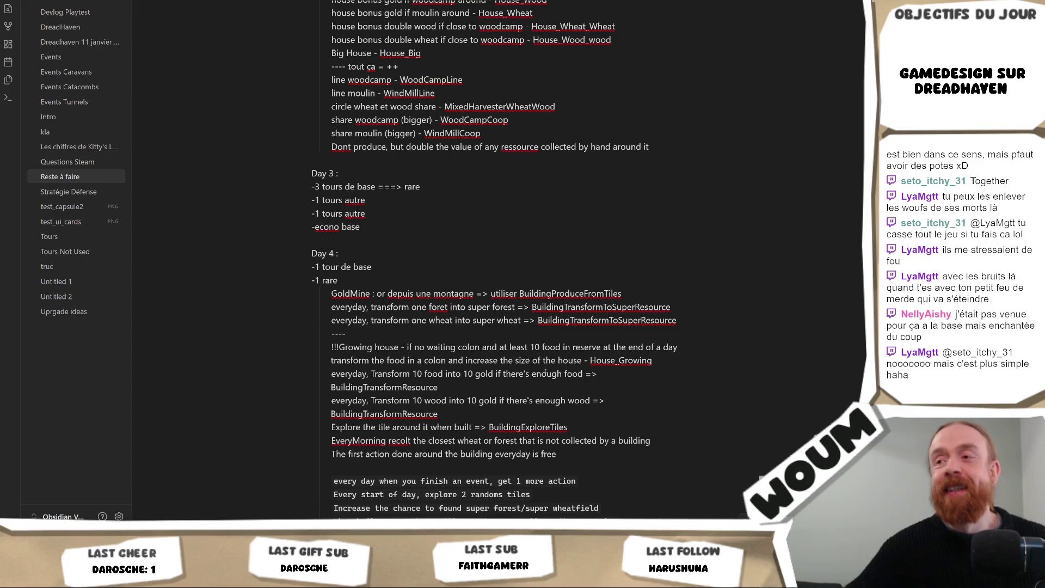
Review the Day 4 free-action and EveryMorning lines, then scroll back up toward the Day 2 list.
scroll(543, 382, down, 3)
click(604, 378)
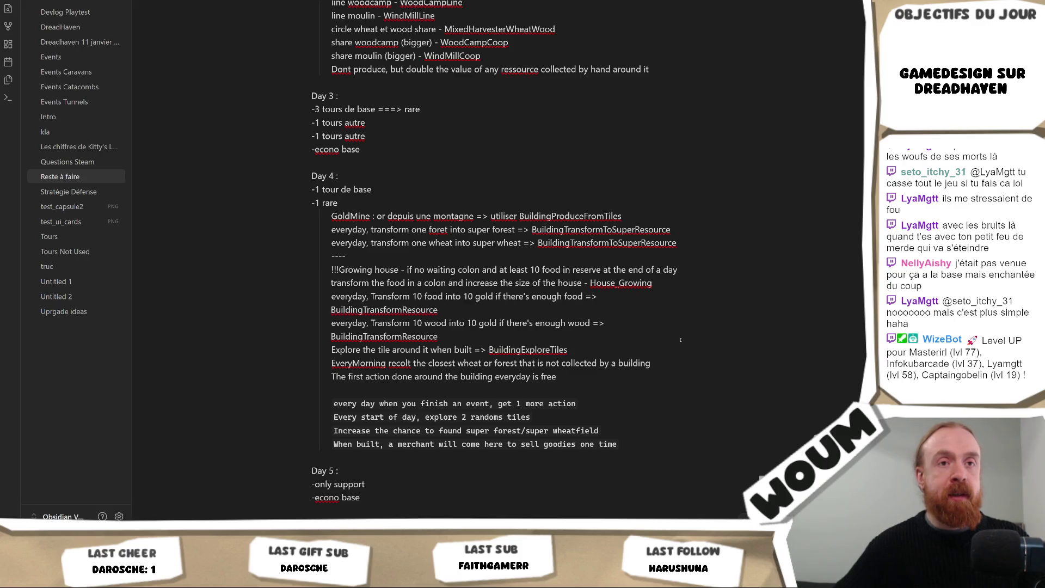
right_click(681, 340)
click(576, 334)
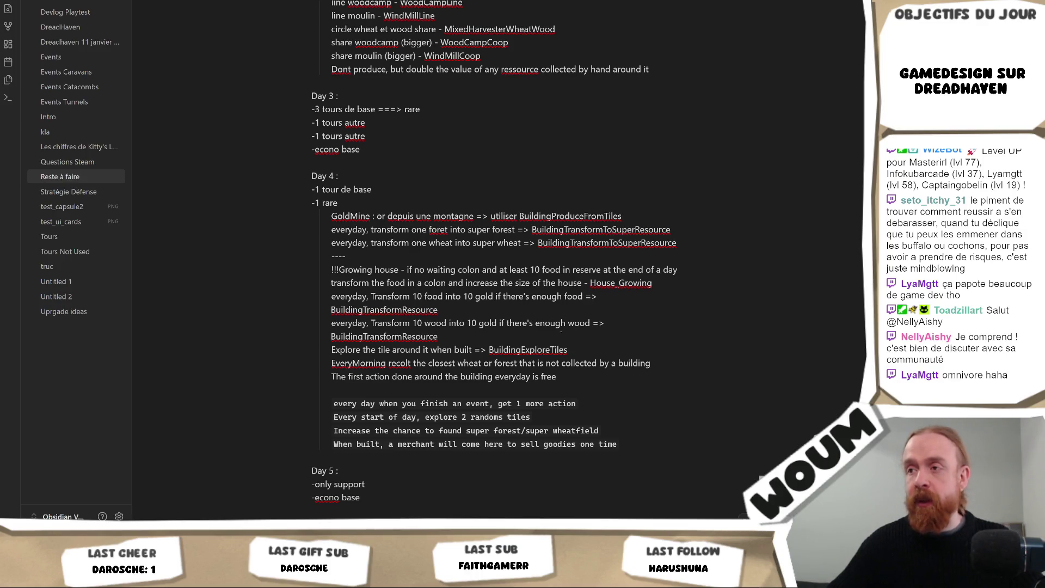
triple_click(626, 376)
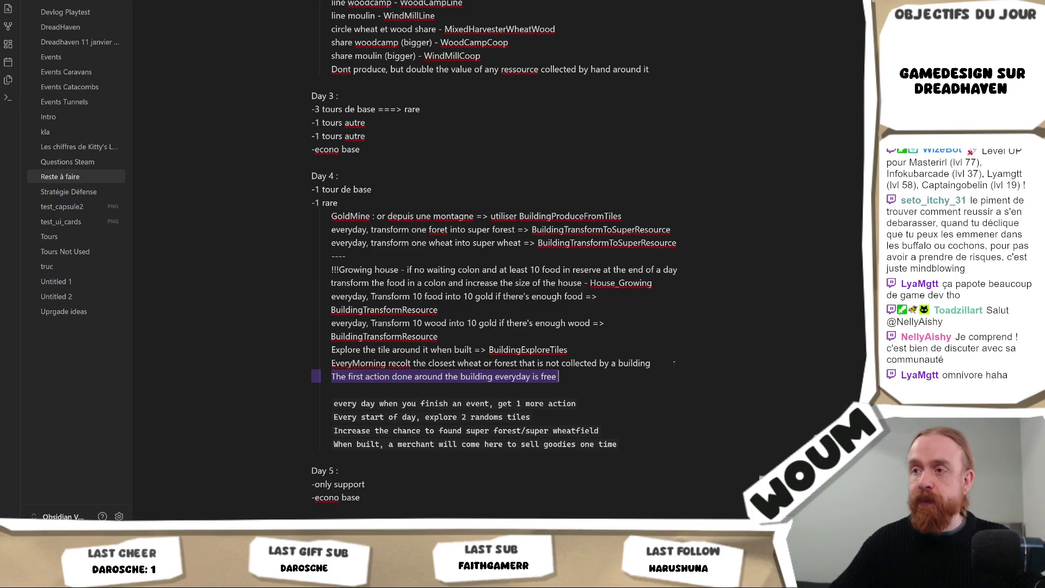
click(674, 363)
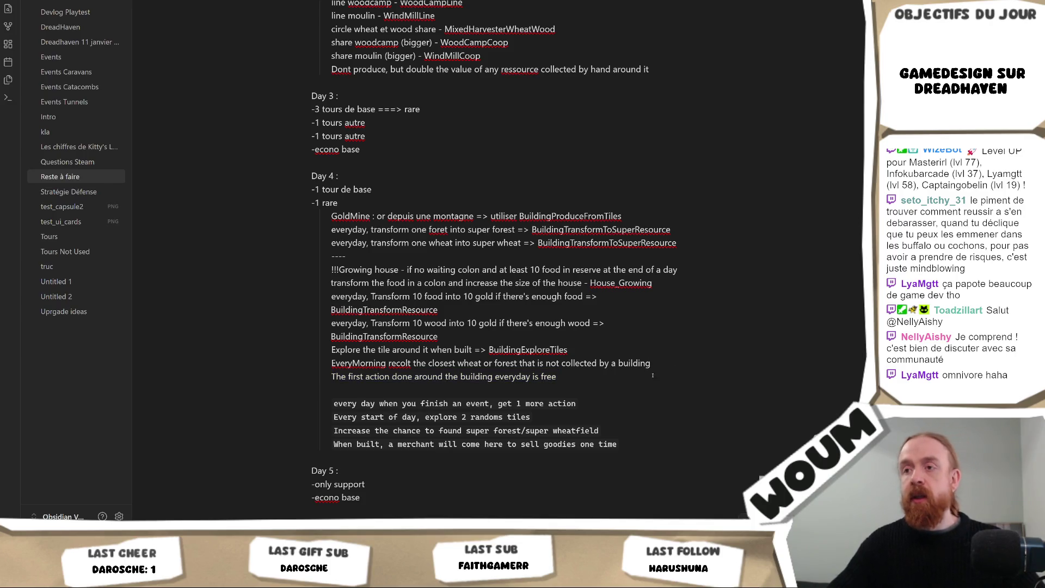
scroll(653, 375, up, 4)
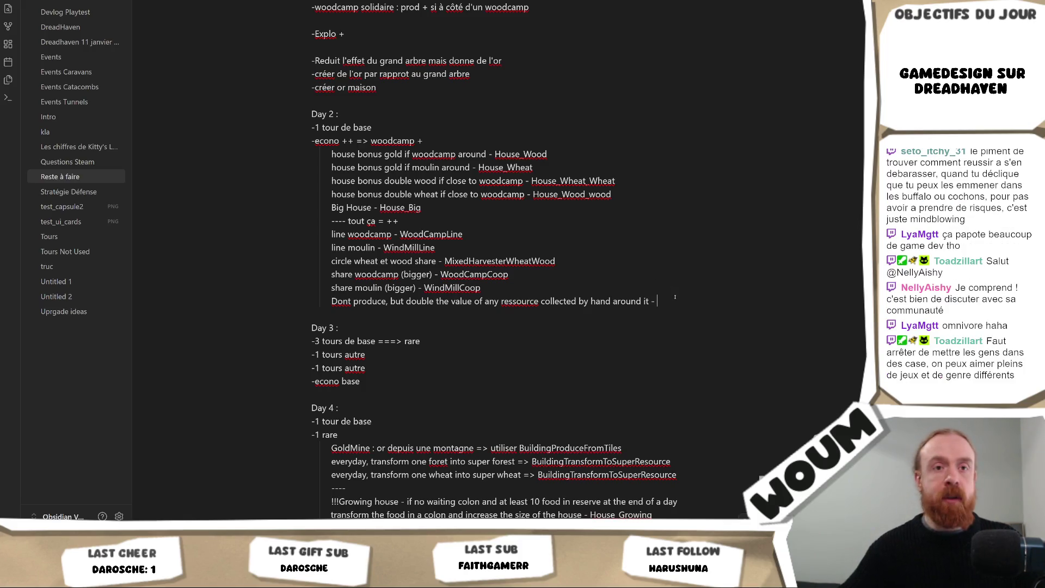
Paste BuildingManualCollectBooster after the Day 2 hand-collection doubling idea and check the list.
text(BuildingManualCollectBooster)
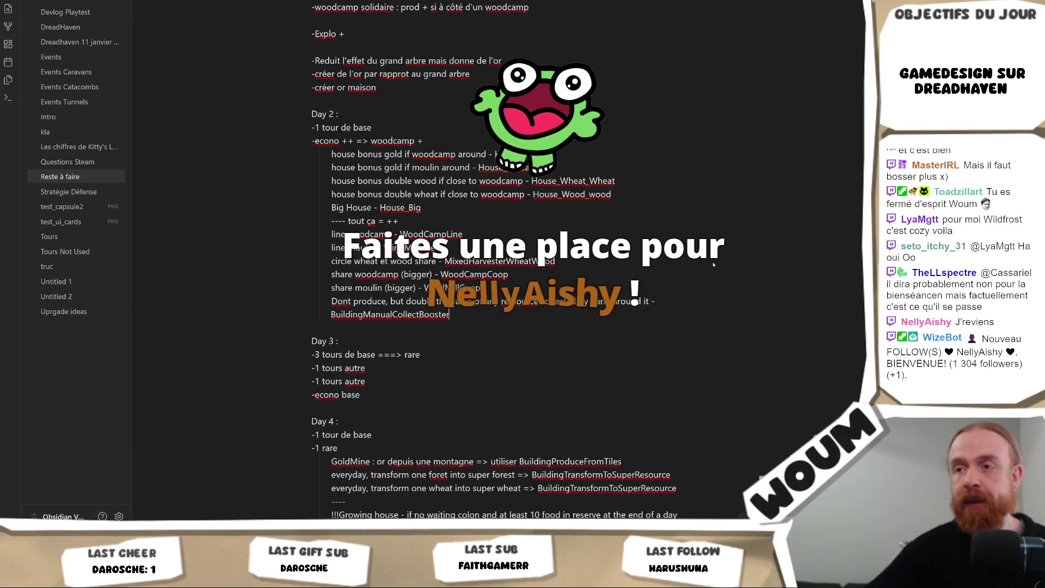
scroll(702, 299, down, 3)
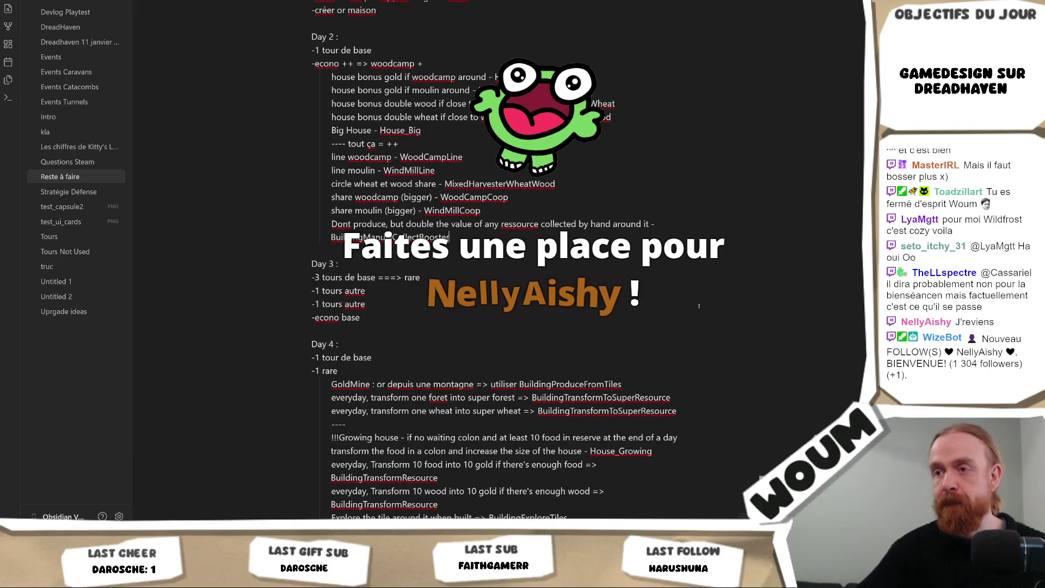
scroll(700, 310, up, 6)
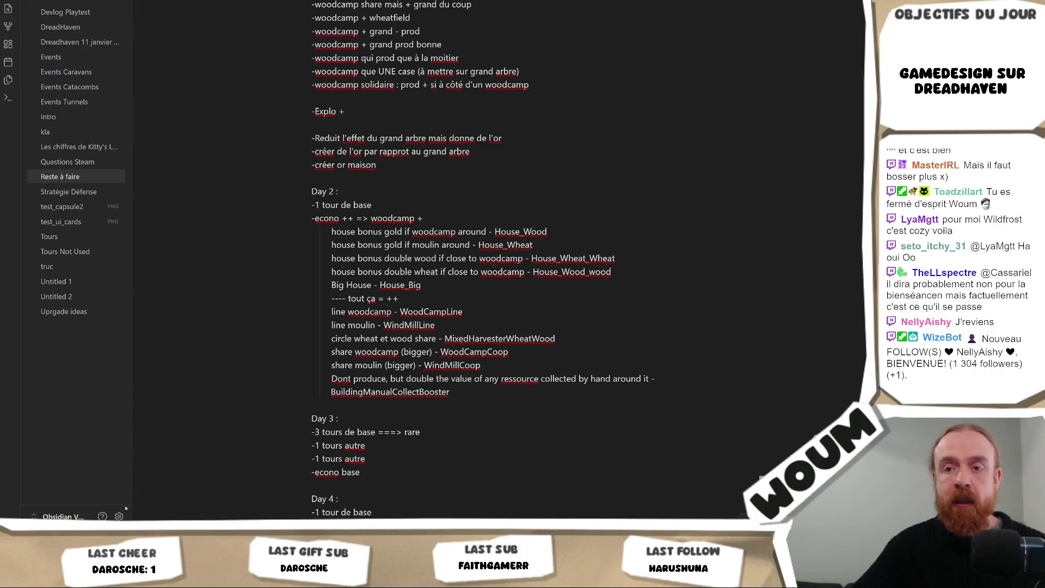
key(alt+Tab)
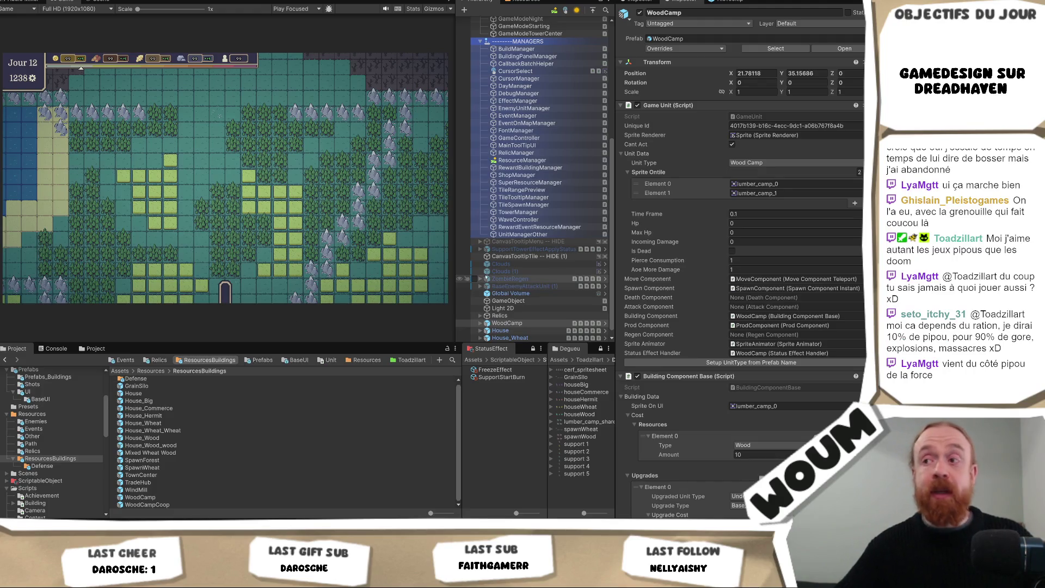
Select House_Wheat, House and WoodCamp in the Hierarchy and delete them.
scroll(528, 283, down, 1)
click(534, 330)
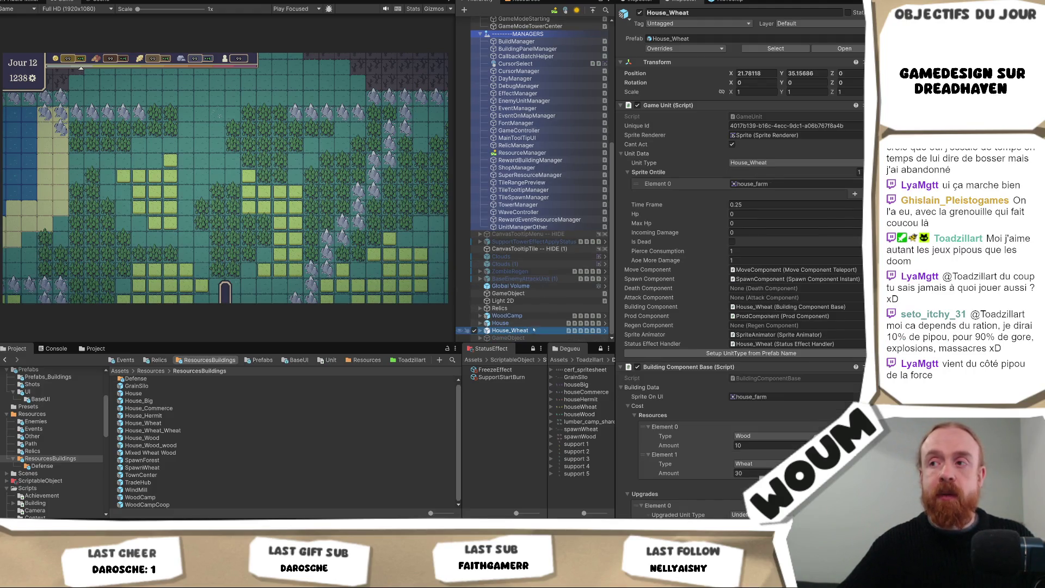
shift+click(534, 315)
key(Delete)
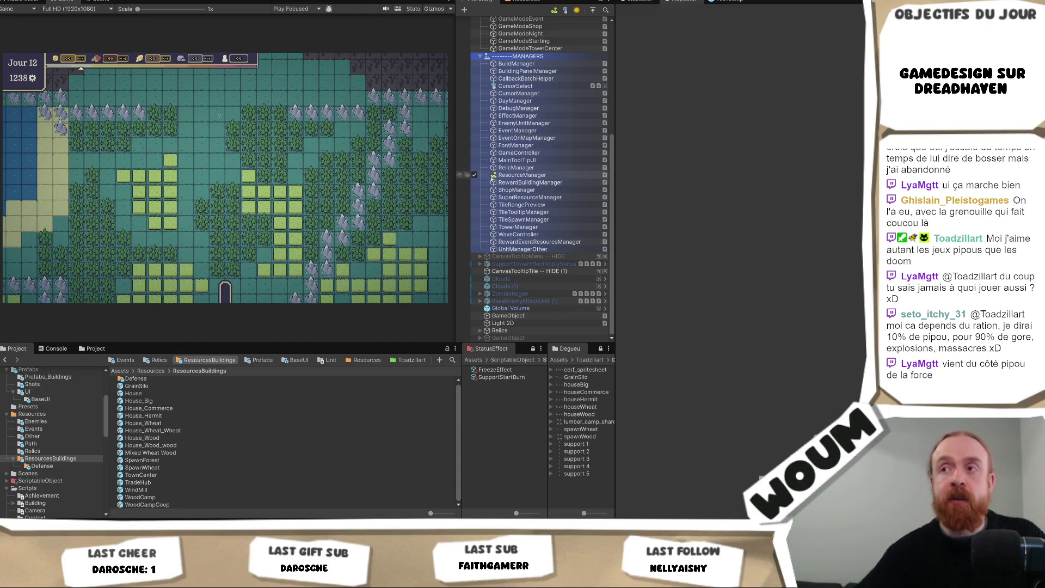
scroll(531, 159, up, 10)
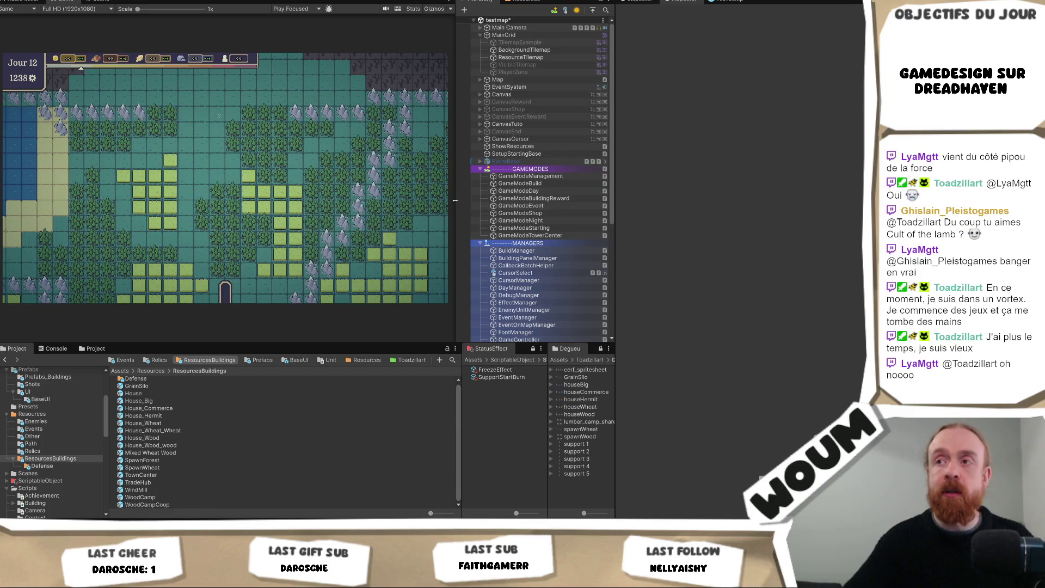
mouse_move(451, 200)
mouse_down()
mouse_move(418, 207)
mouse_move(504, 212)
mouse_move(454, 219)
mouse_up()
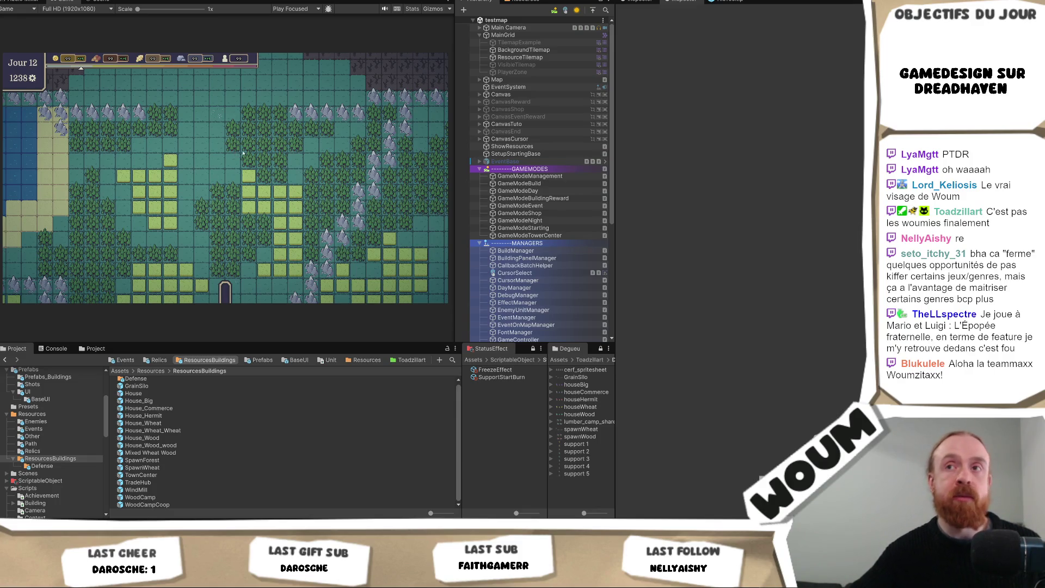
scroll(525, 241, down, 7)
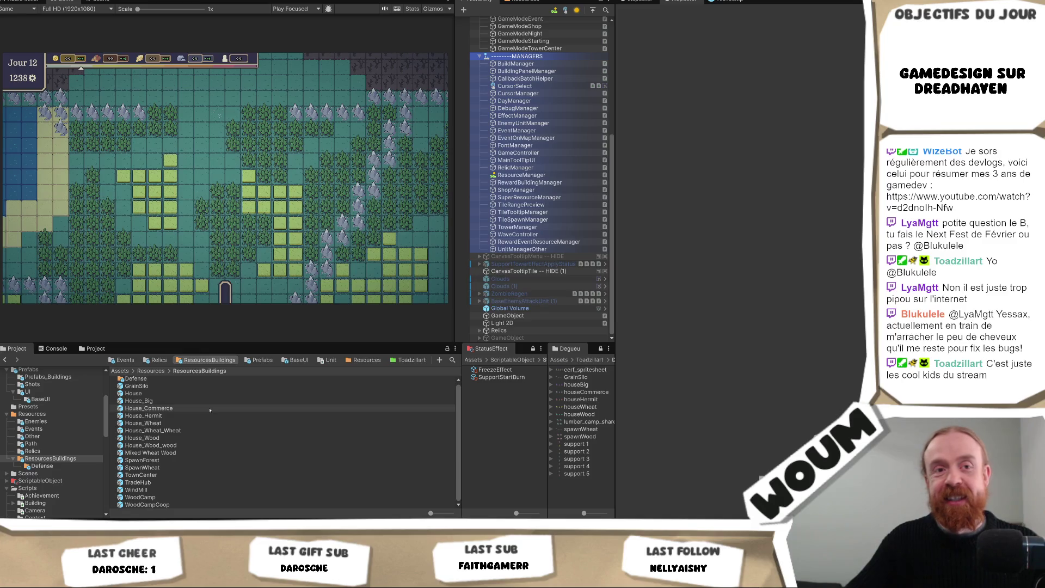
scroll(214, 403, up, 1)
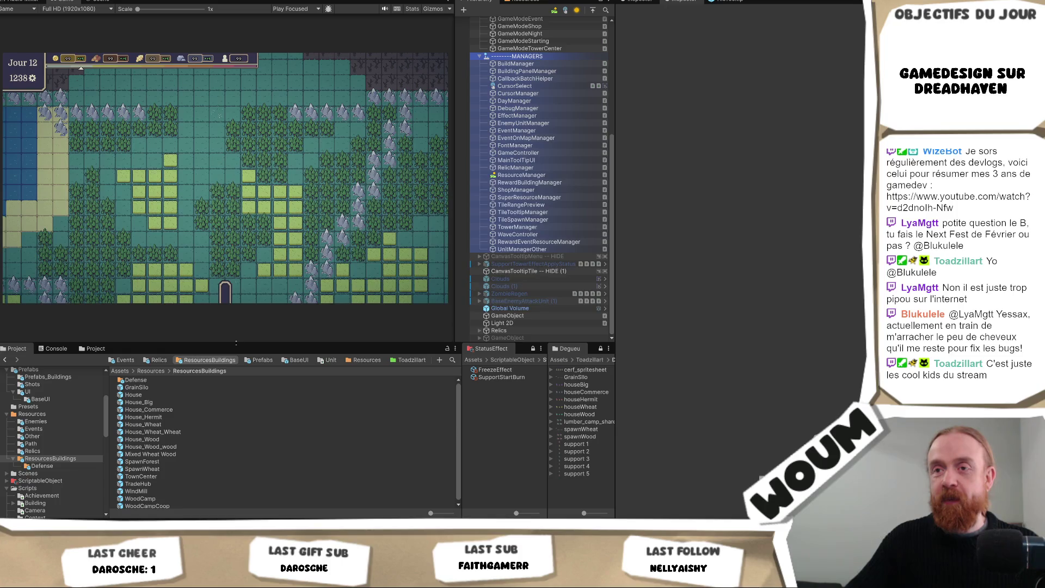
Raise the Project panel splitter to enlarge the bottom asset panels, then leave Unity.
drag(236, 342, 238, 326)
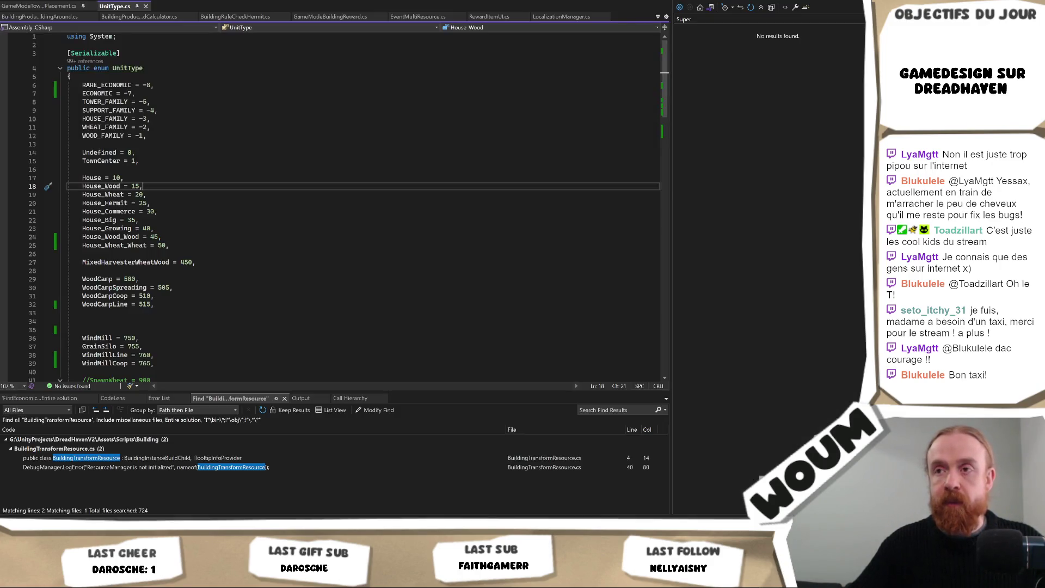
key(alt+Tab)
key(alt+Tab)
key(alt+Tab)
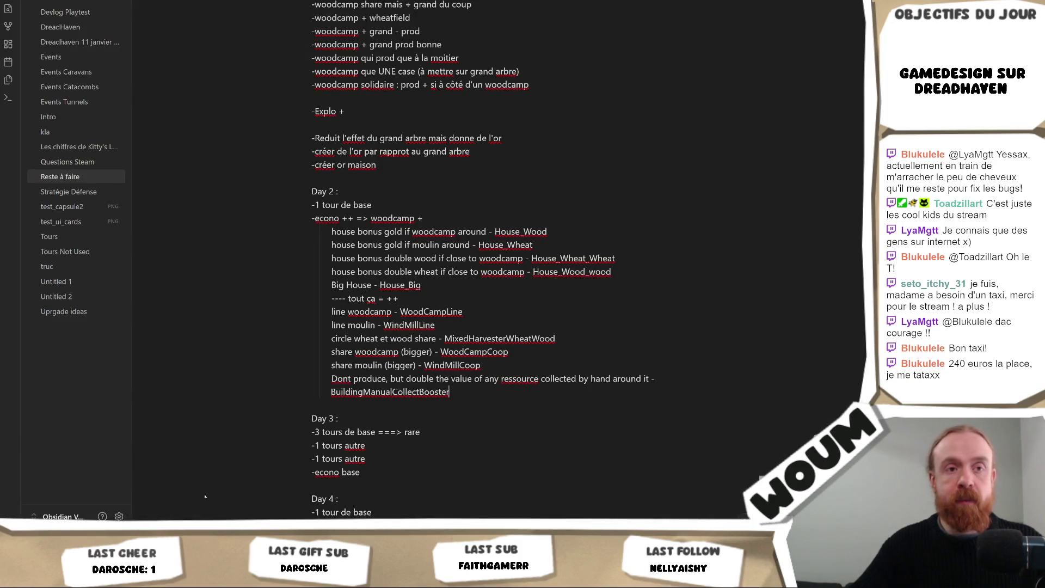
Scroll through the Reste à faire note's woodcamp ideas and Day 2 house bonus list.
scroll(456, 322, up, 4)
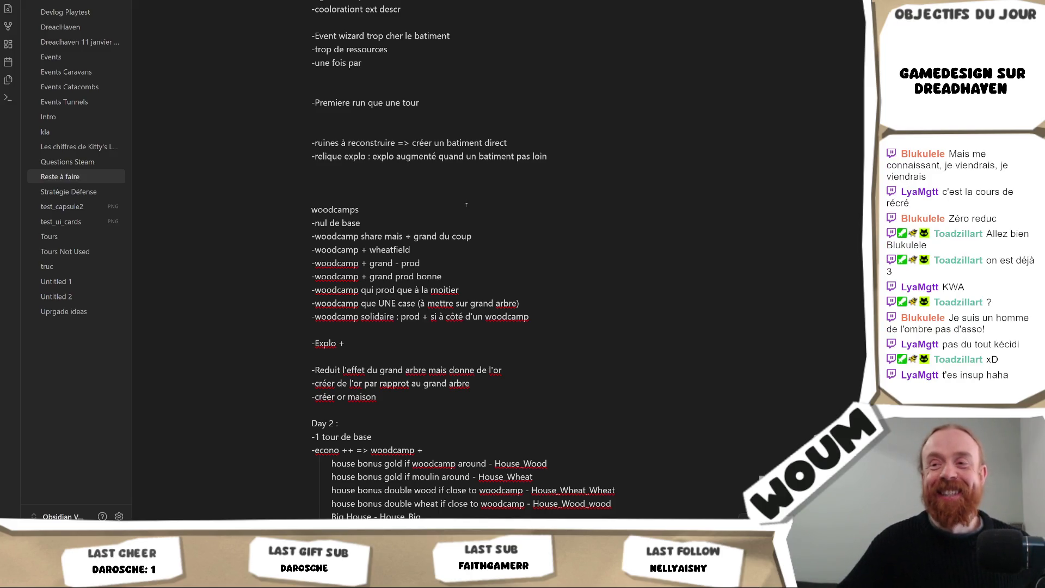
scroll(458, 205, down, 3)
scroll(459, 245, down, 3)
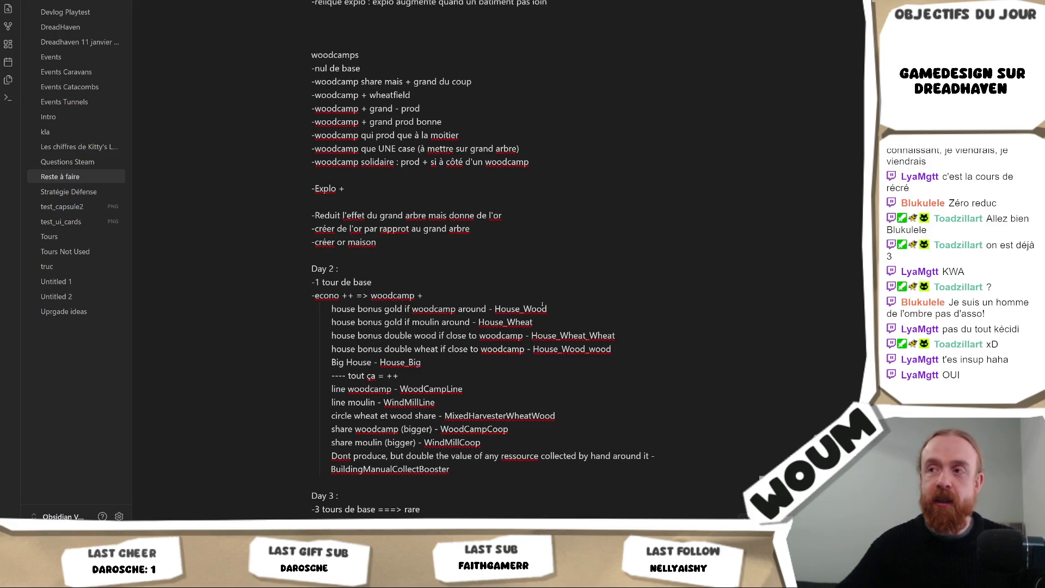
double_click(520, 309)
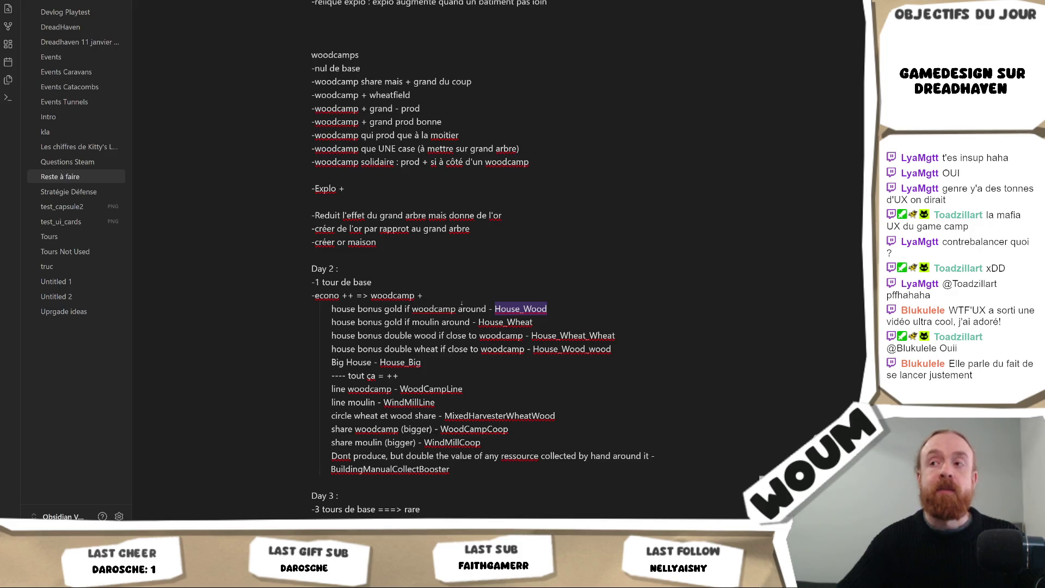
triple_click(516, 323)
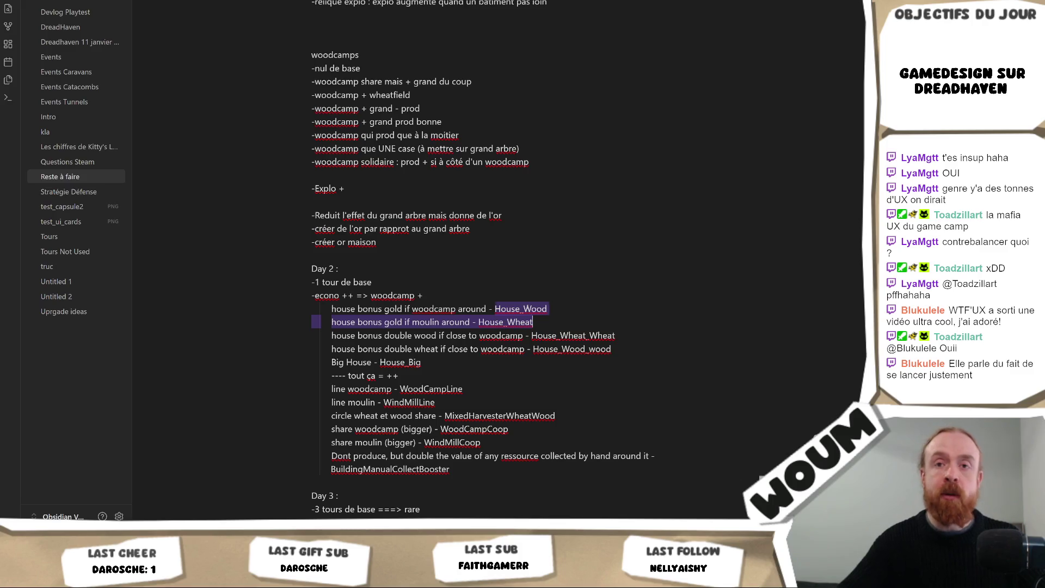
click(537, 321)
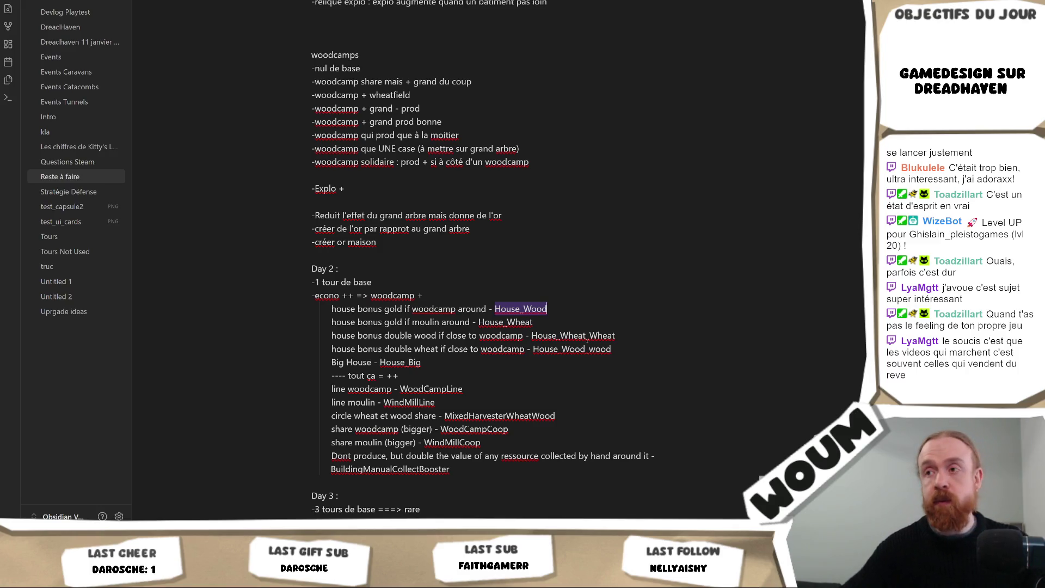
double_click(604, 337)
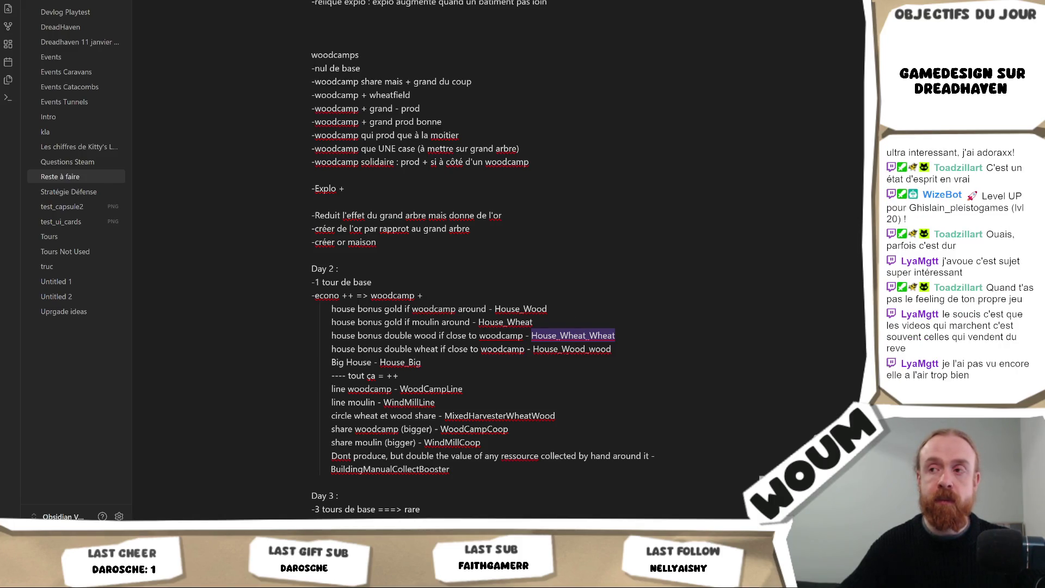
double_click(572, 349)
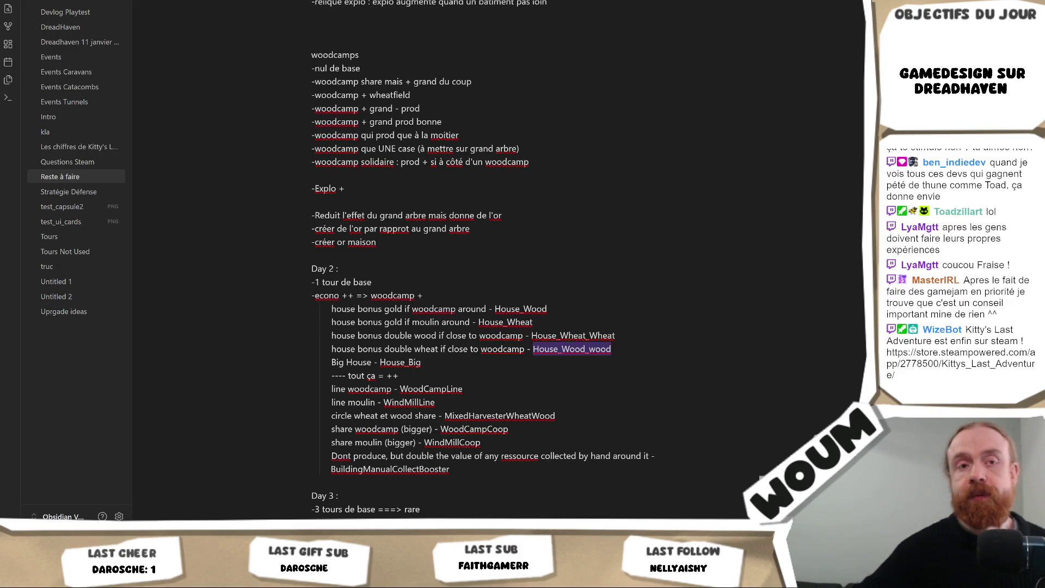
click(480, 255)
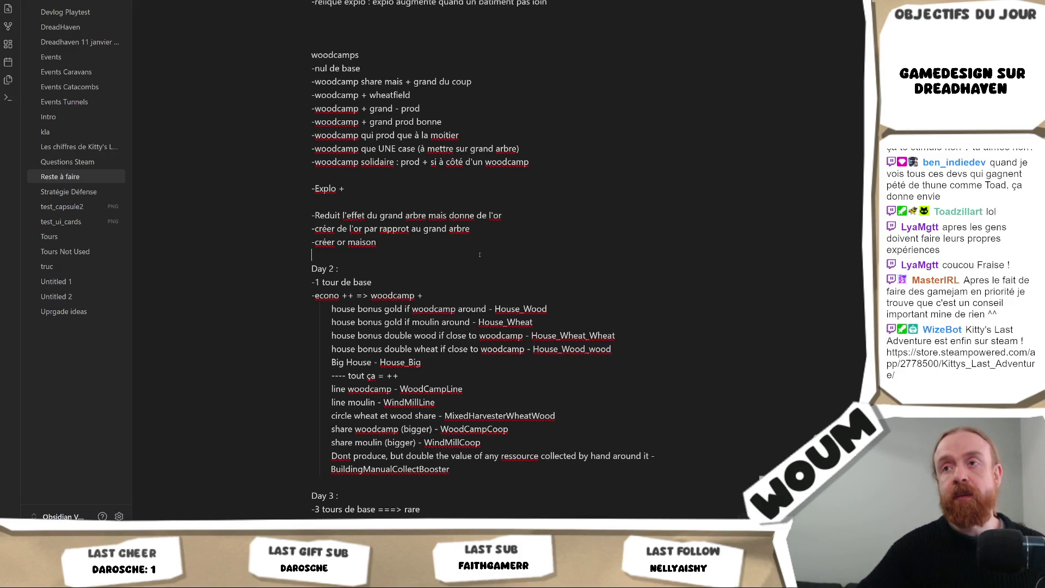
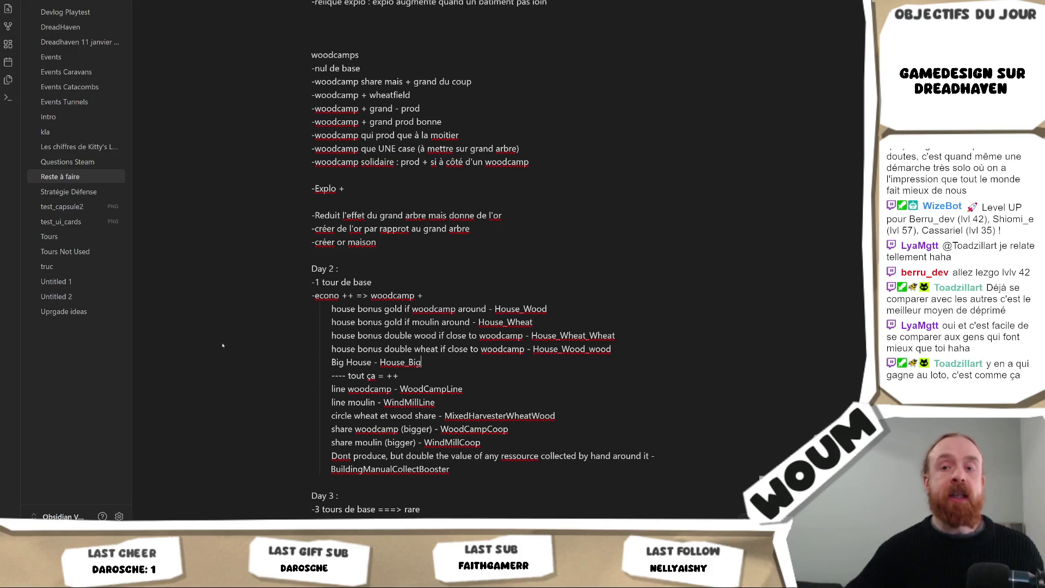
Switch to the DreadHavenV2 Unity editor showing the ResourcesBuildings folder assets.
mouse_move(92, 544)
click(92, 488)
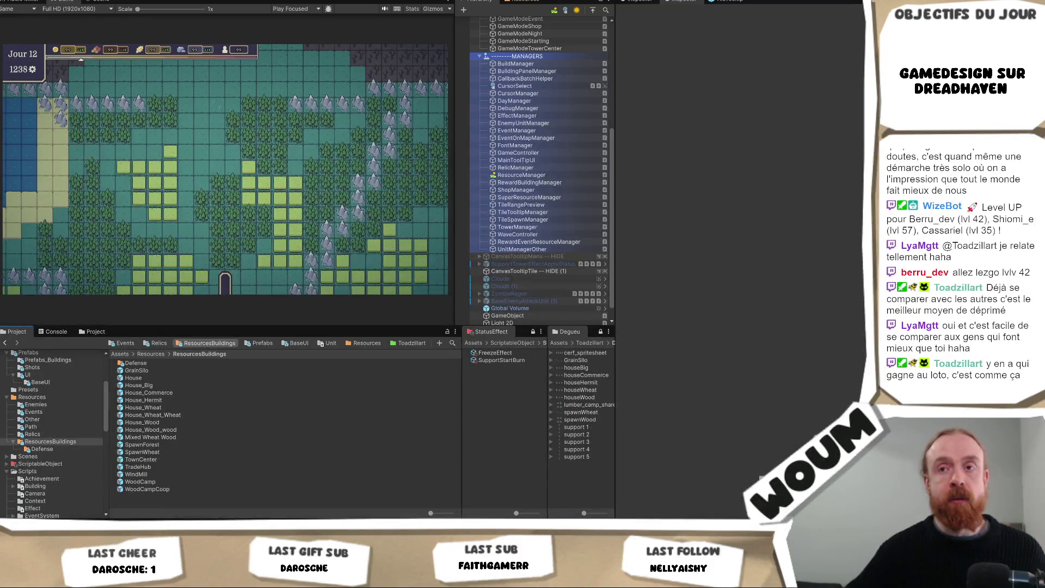
Return to the game-design notes, then switch to the Kitty's Last Adventure Steam store page.
click(56, 517)
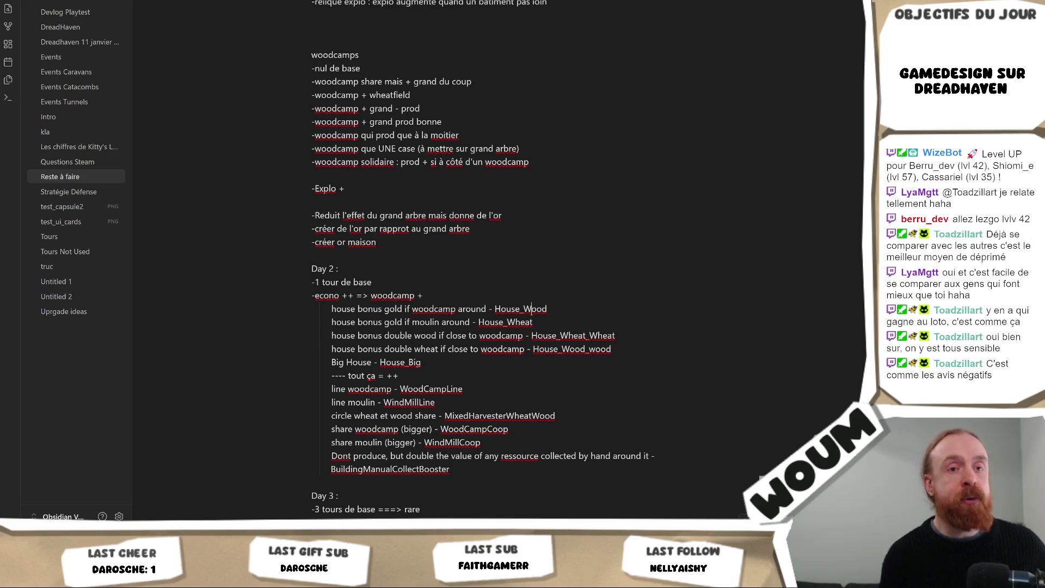
key(alt+Tab)
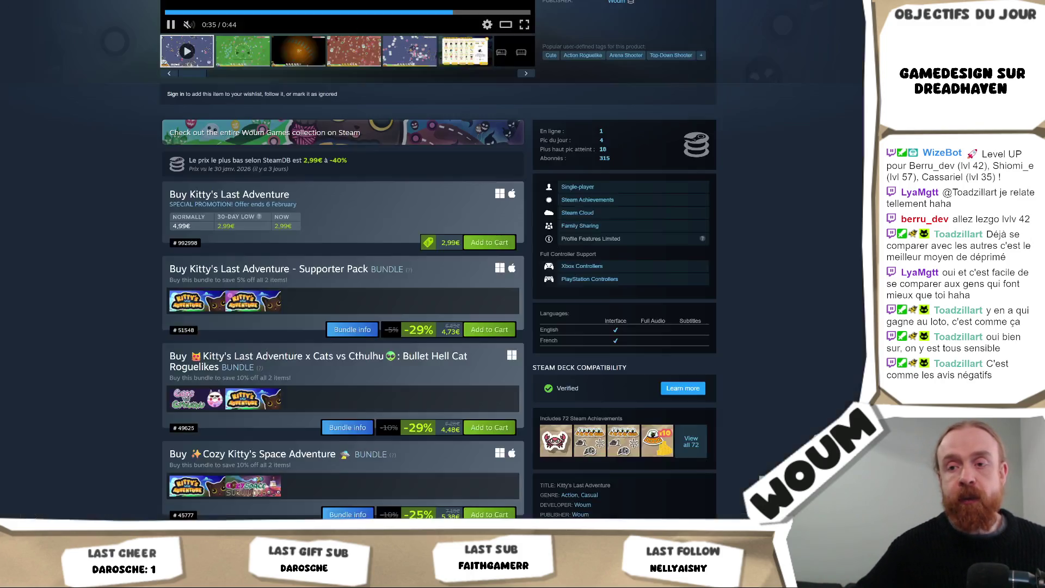